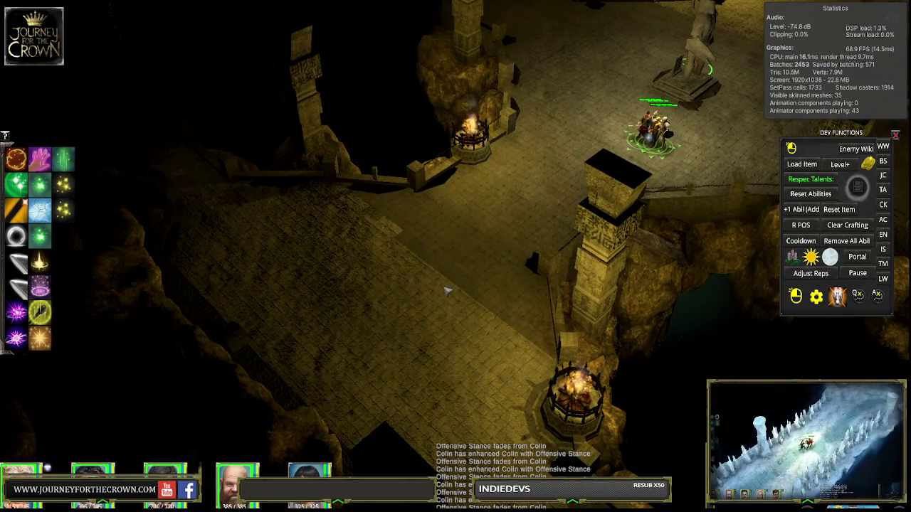
# Step: Walk the party to a spot on the stone floor, then on toward the statue
pyautogui.click(420, 298)
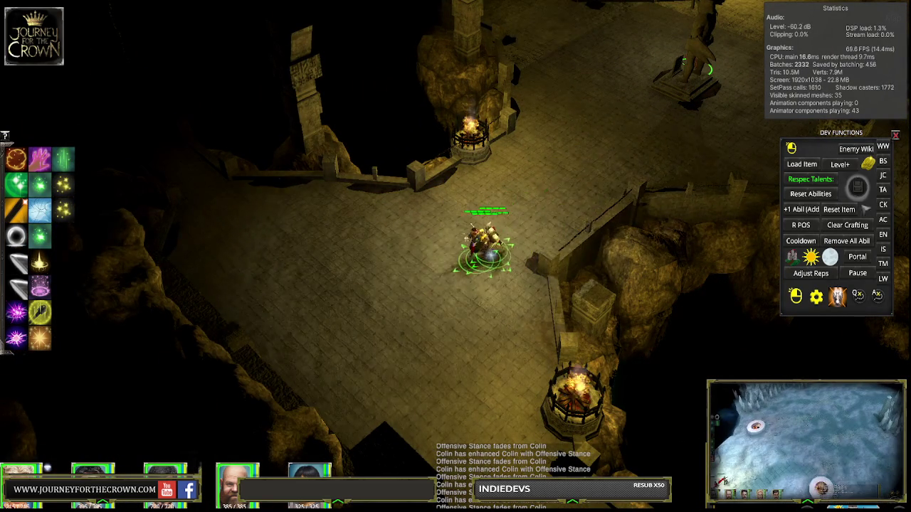
pyautogui.click(618, 116)
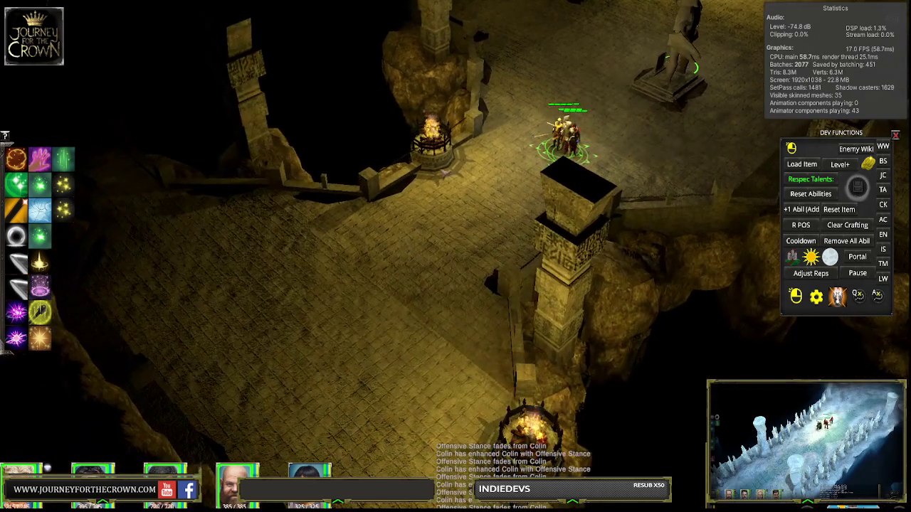
# Step: Box-select the whole party, move it up to the statue, then walk the hero across the floor
pyautogui.moveTo(498, 112); pyautogui.dragTo(534, 143)
pyautogui.click(453, 247)
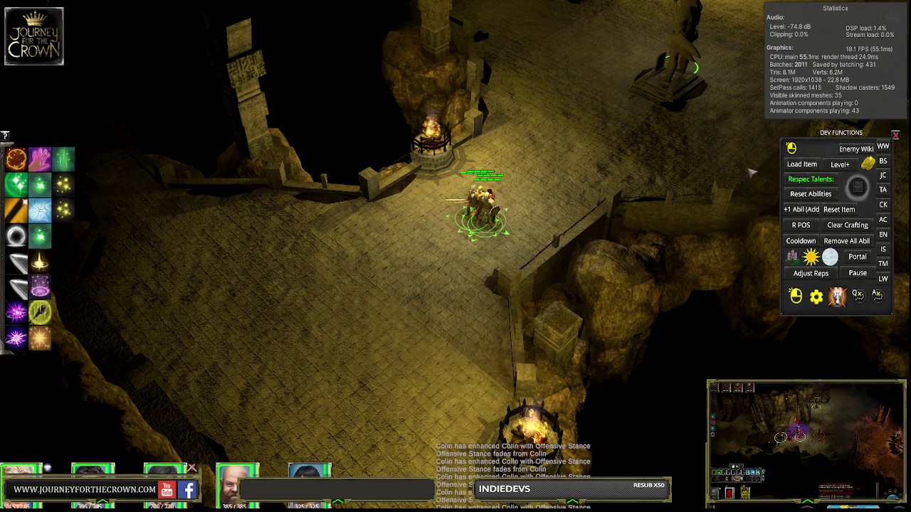
pyautogui.click(530, 122)
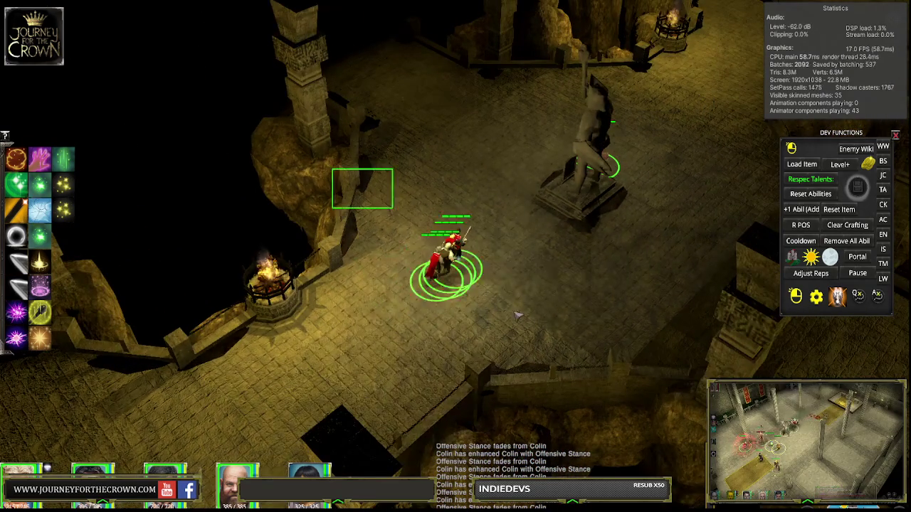
pyautogui.click(643, 251)
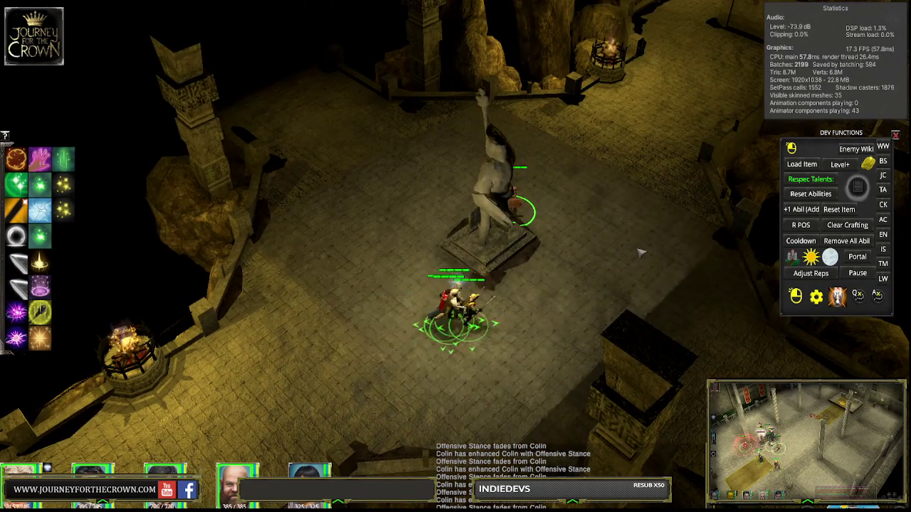
# Step: Keep the hero walking onward, then lead the party along the bridge past the brazier
pyautogui.click(641, 249)
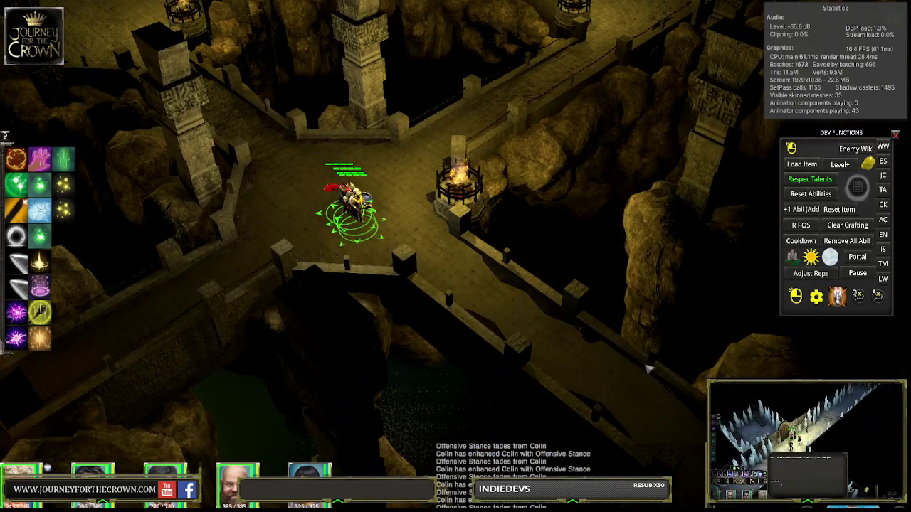
pyautogui.click(647, 368)
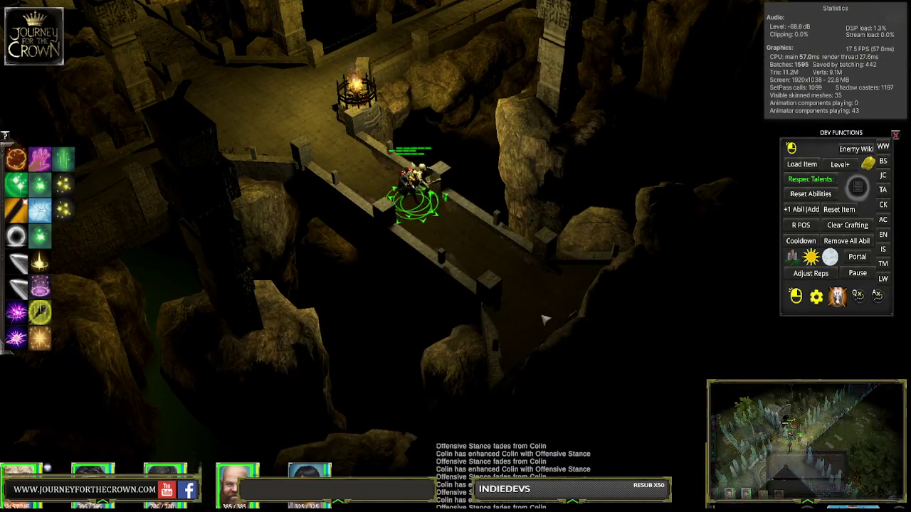
# Step: Walk the party back and forth along the bridge, then down into the walled room
pyautogui.click(542, 320)
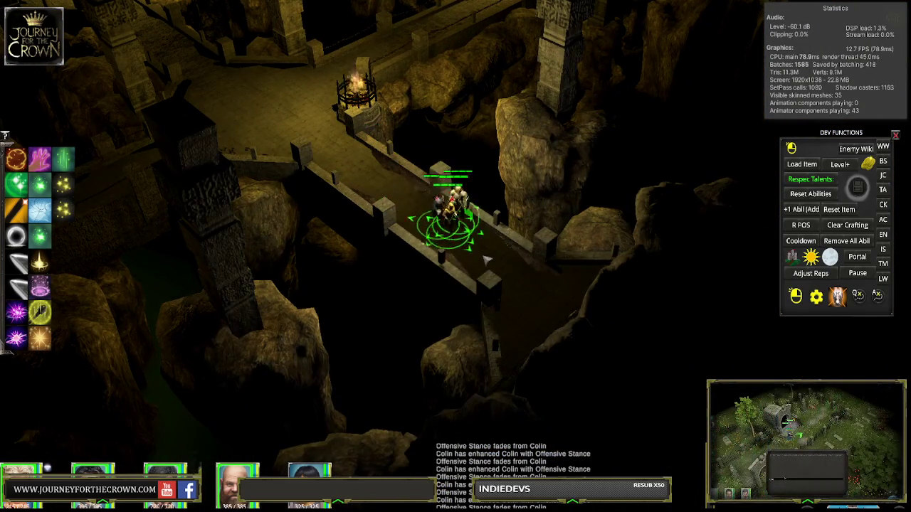
pyautogui.click(320, 147)
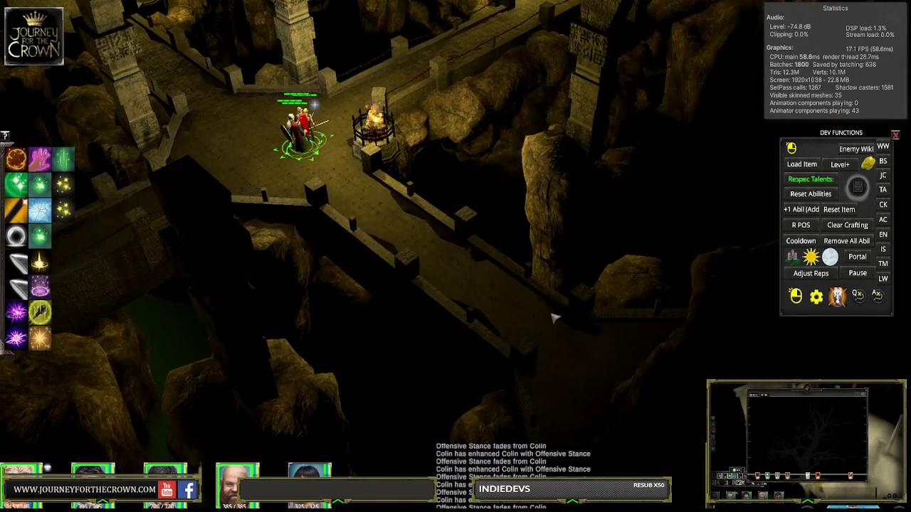
pyautogui.click(479, 258)
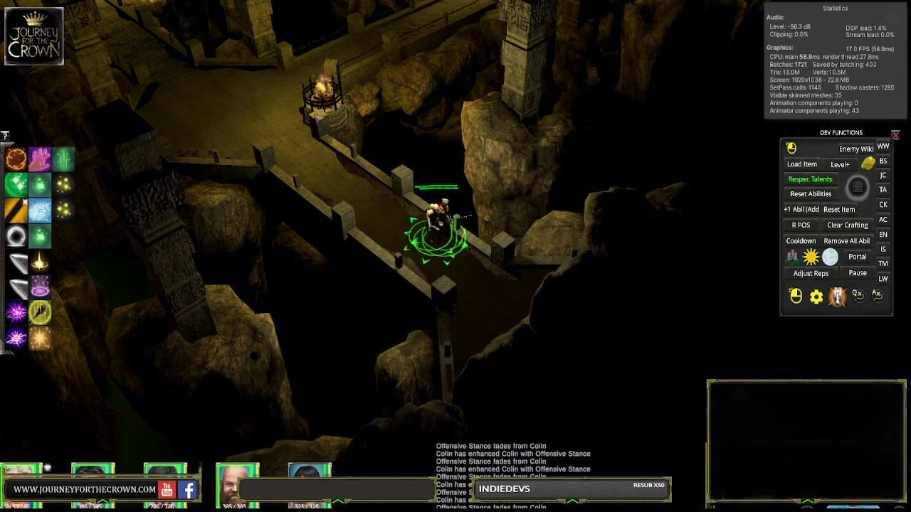
pyautogui.click(507, 307)
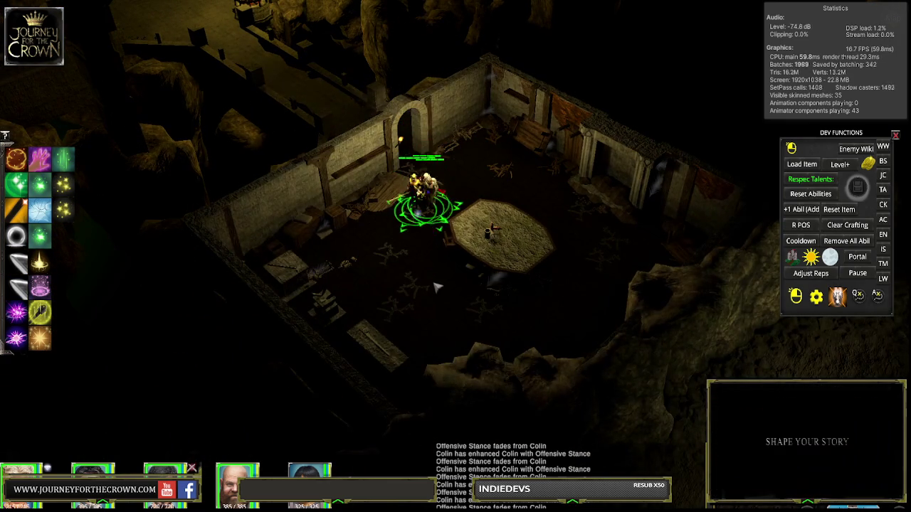
pyautogui.click(440, 297)
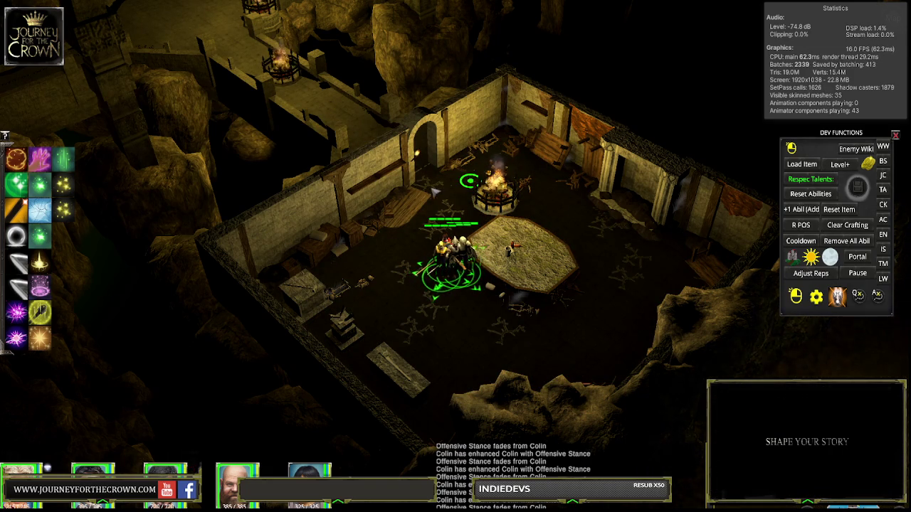
# Step: Pan the camera up-left, then walk the party to the bridge's end and up the corridor to the statue
pyautogui.press('Left')
pyautogui.press('Up')
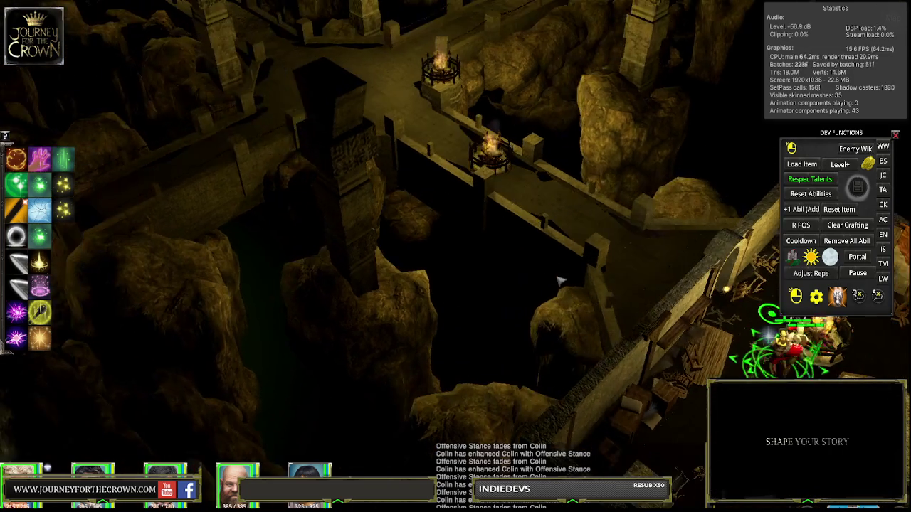
pyautogui.press('Up')
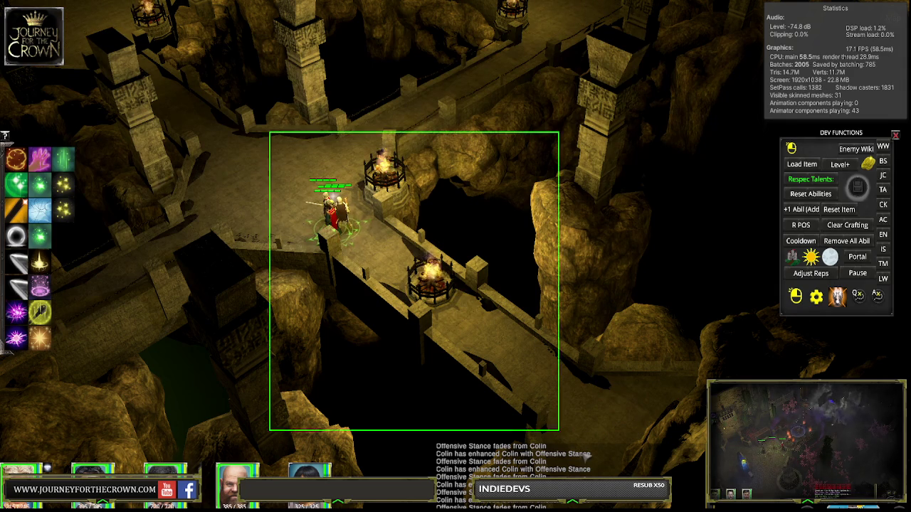
pyautogui.click(257, 153)
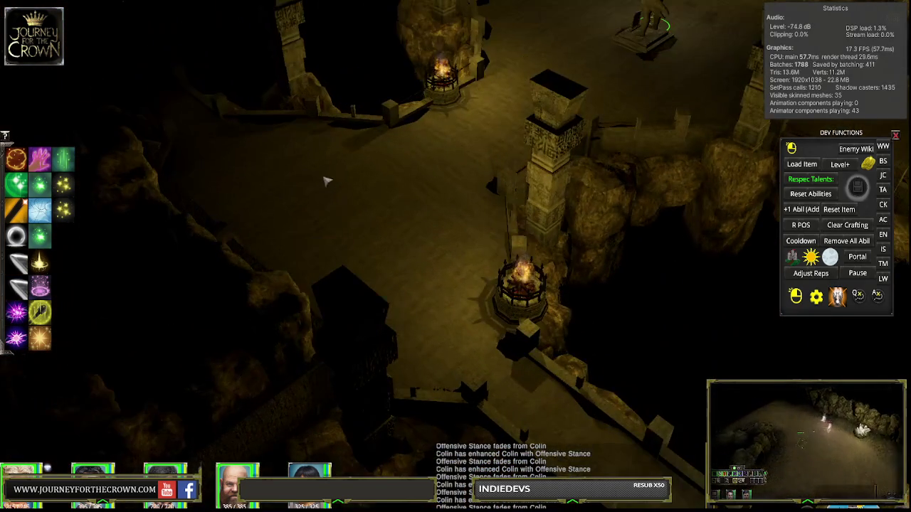
pyautogui.click(323, 179)
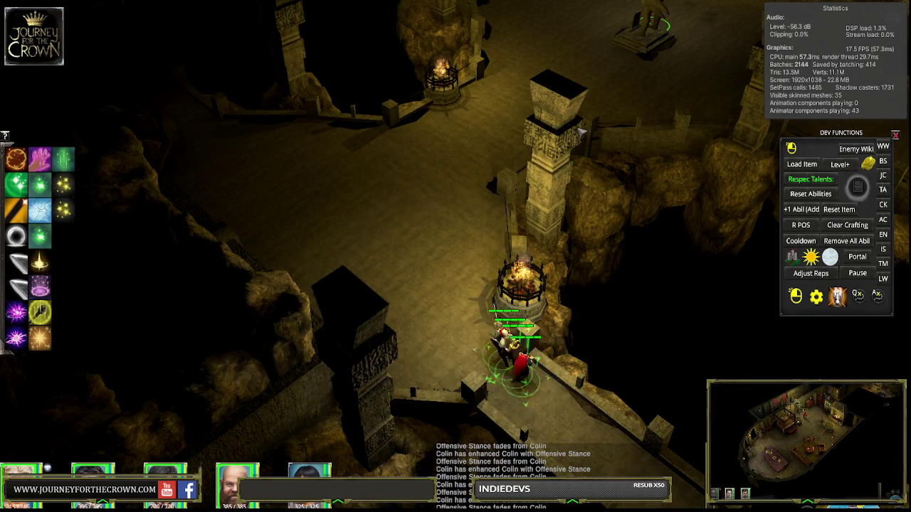
pyautogui.click(498, 112)
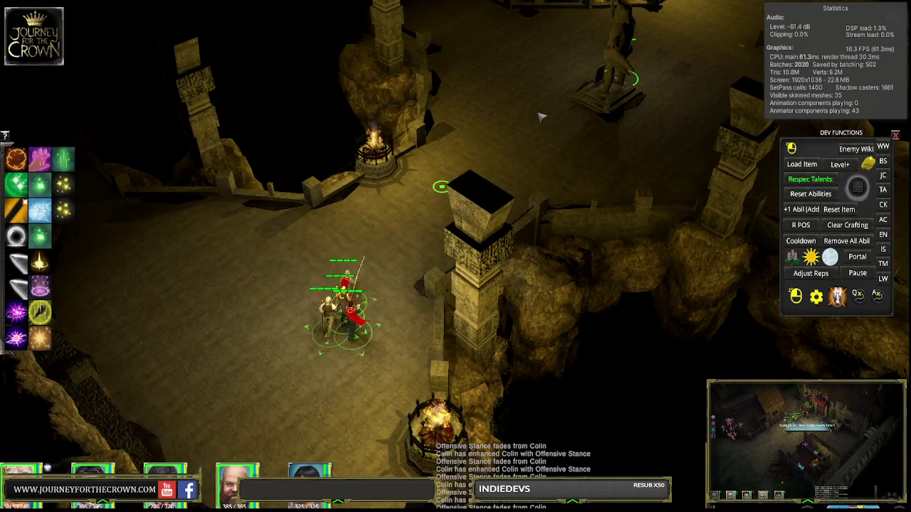
pyautogui.click(541, 116)
pyautogui.click(605, 137)
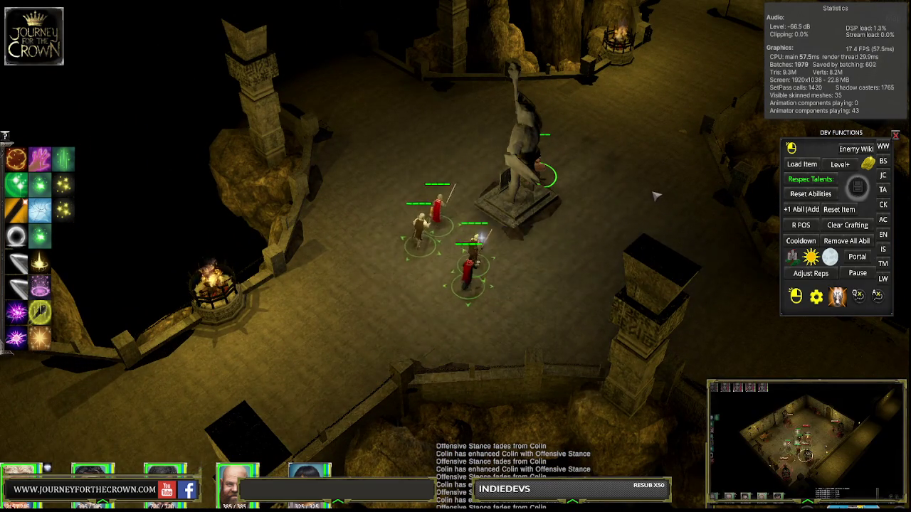
# Step: Move the party past the statue, then box-select everyone and send them onward toward the brazier
pyautogui.click(689, 262)
pyautogui.click(650, 270)
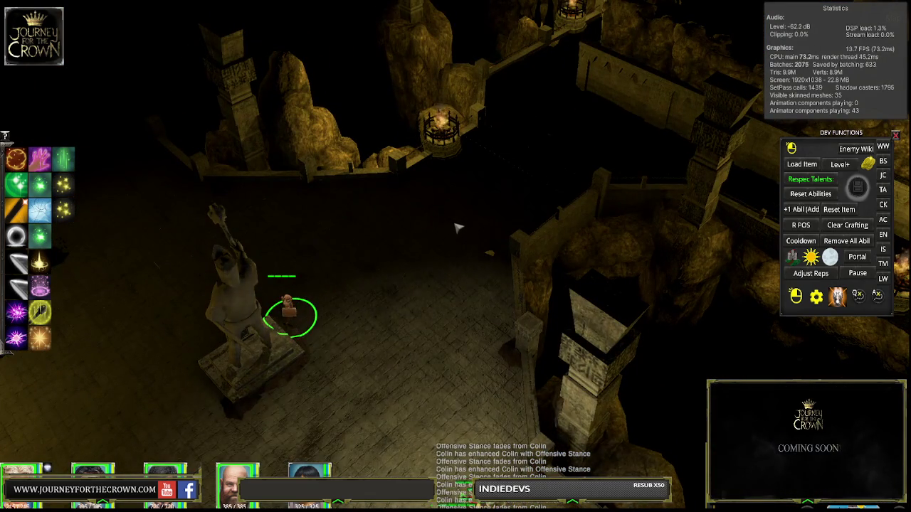
pyautogui.moveTo(254, 193); pyautogui.dragTo(545, 386)
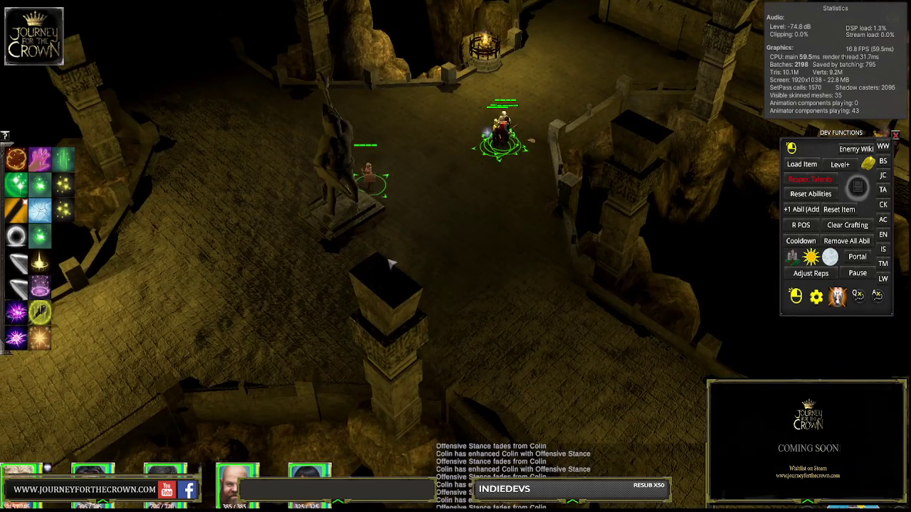
pyautogui.rightClick(327, 270)
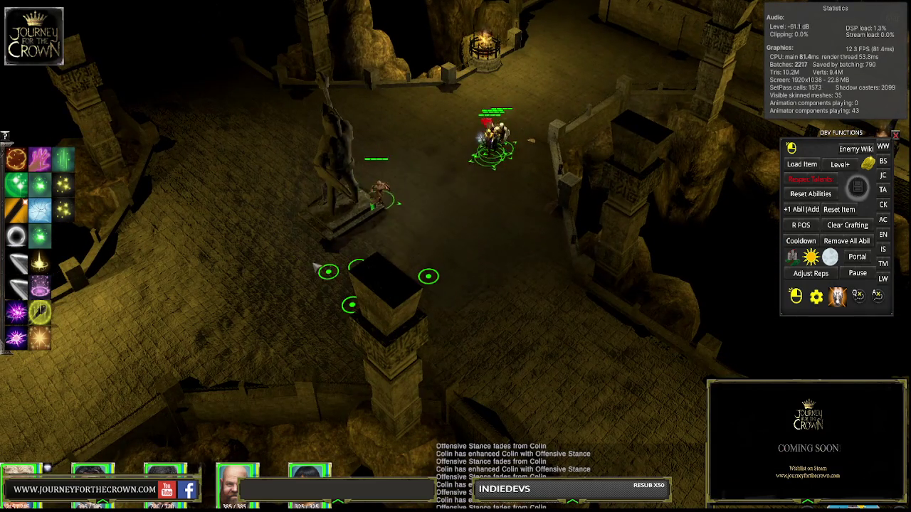
pyautogui.rightClick(517, 140)
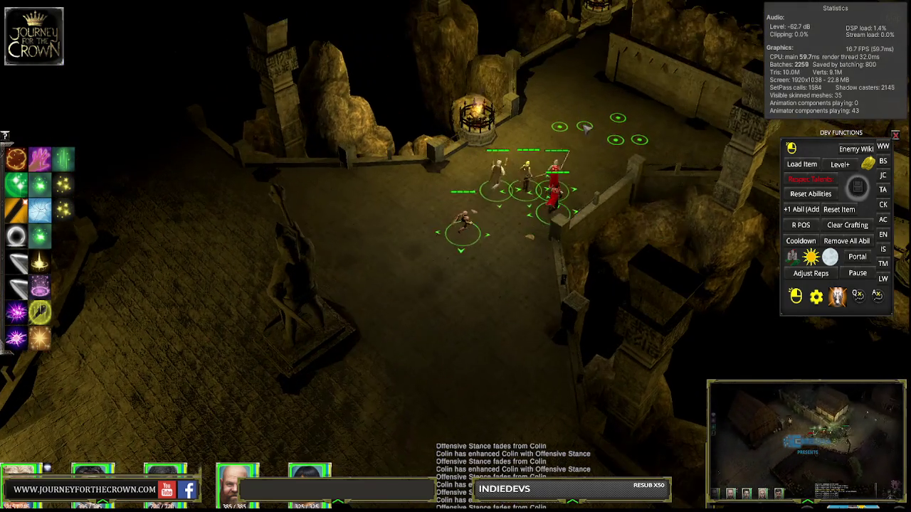
pyautogui.rightClick(625, 132)
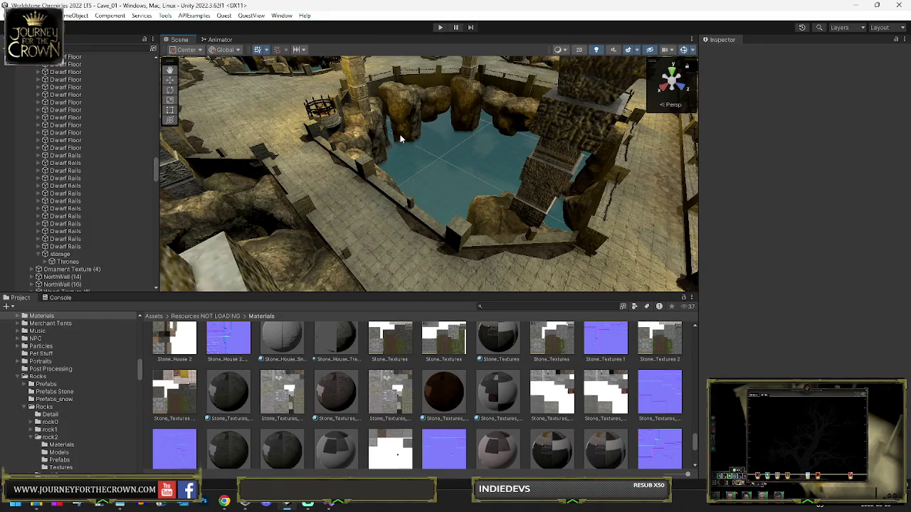
# Step: Orbit the Scene view around the Cave_01 water pool
pyautogui.moveTo(401, 139)
pyautogui.mouseDown()
pyautogui.moveTo(523, 137)
pyautogui.moveTo(501, 143)
pyautogui.mouseUp()
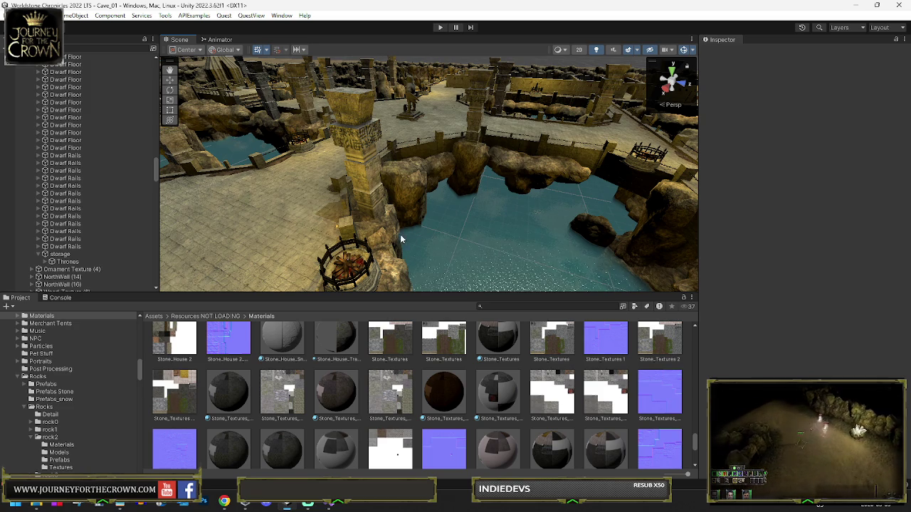
# Step: Multi-select the Fire - Intense effects of the dwarf braziers, including Dwarf_Brazier (8)
pyautogui.click(346, 260)
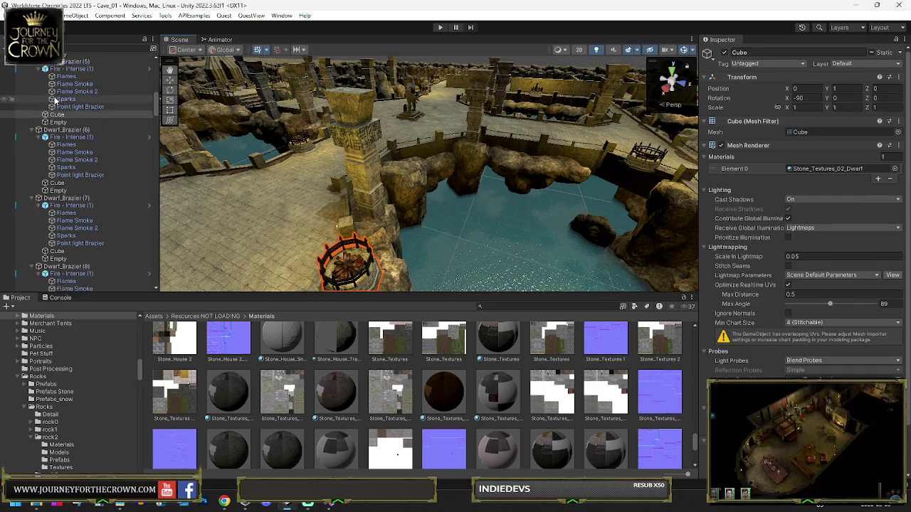
pyautogui.click(71, 98)
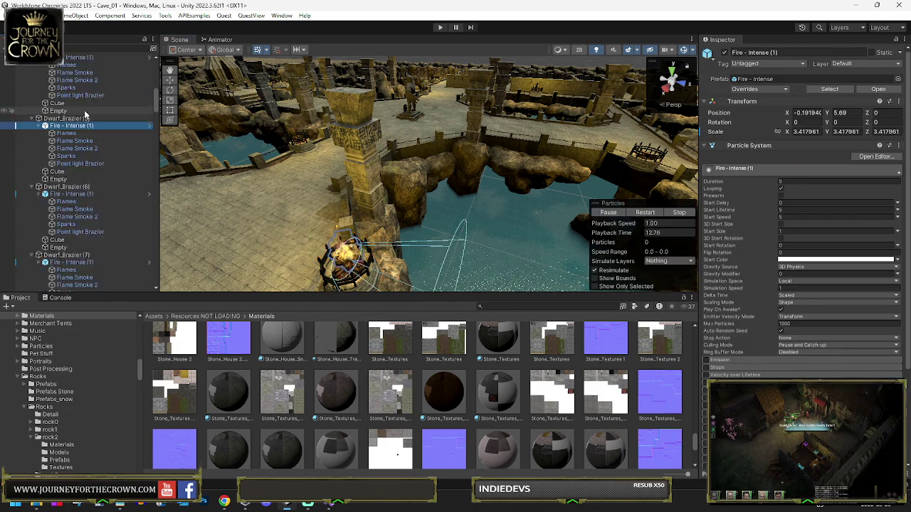
pyautogui.scroll(3, 81, 119)
pyautogui.scroll(5, 84, 121)
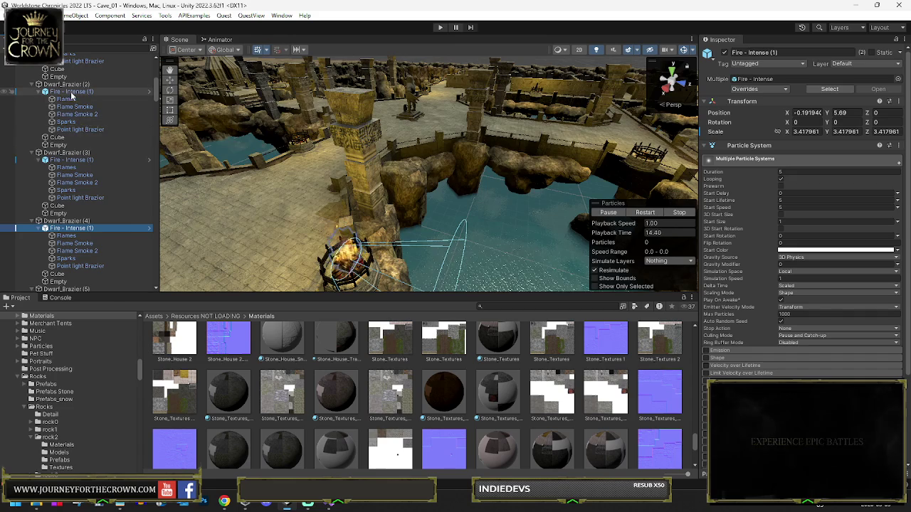
pyautogui.scroll(5, 89, 107)
pyautogui.keyDown('ctrl'); pyautogui.click(70, 69); pyautogui.keyUp('ctrl')
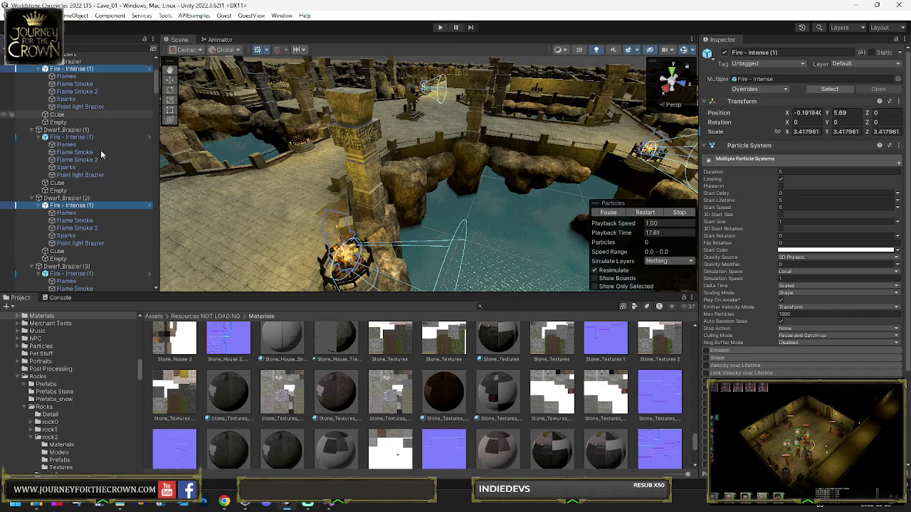
pyautogui.scroll(-7, 101, 151)
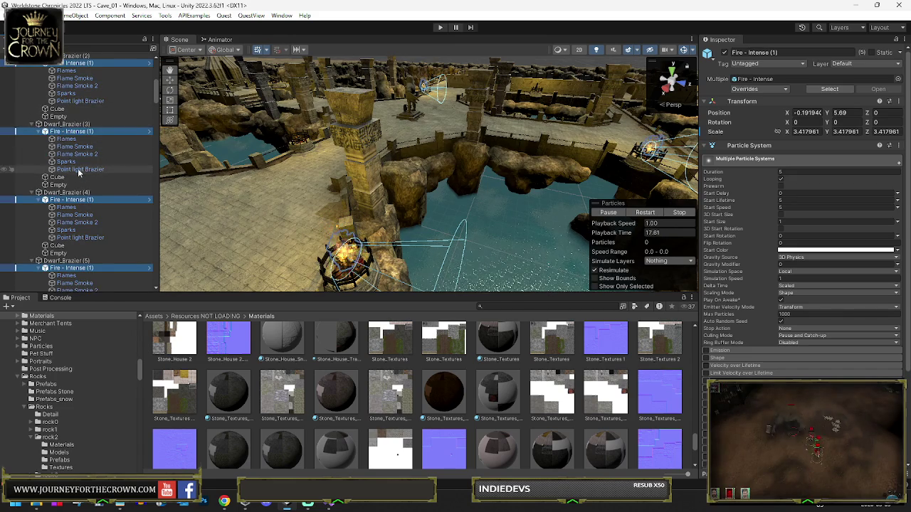
pyautogui.scroll(-5, 80, 170)
pyautogui.scroll(-6, 71, 229)
pyautogui.keyDown('ctrl'); pyautogui.click(71, 222); pyautogui.keyUp('ctrl')
# Step: Disable the selected fire effects, enter Play mode, and bring up the animator state graph
pyautogui.scroll(-5, 82, 248)
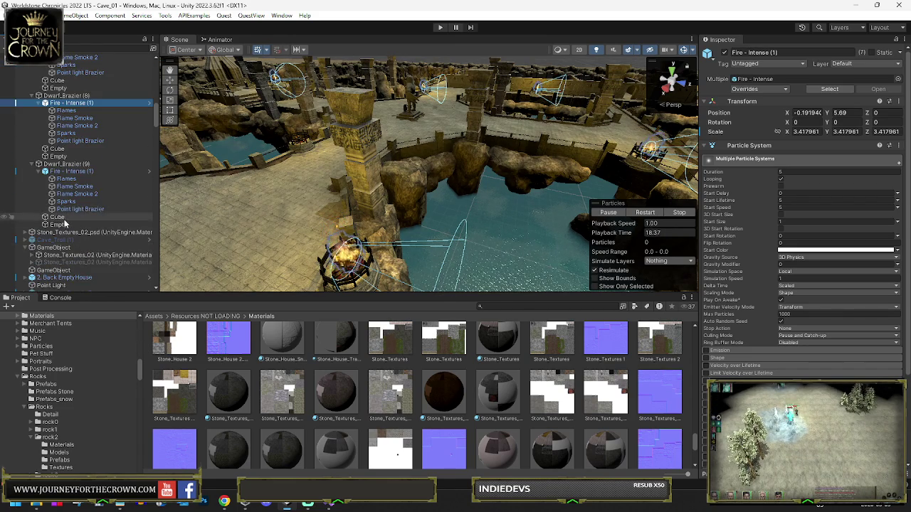
pyautogui.scroll(15, 71, 171)
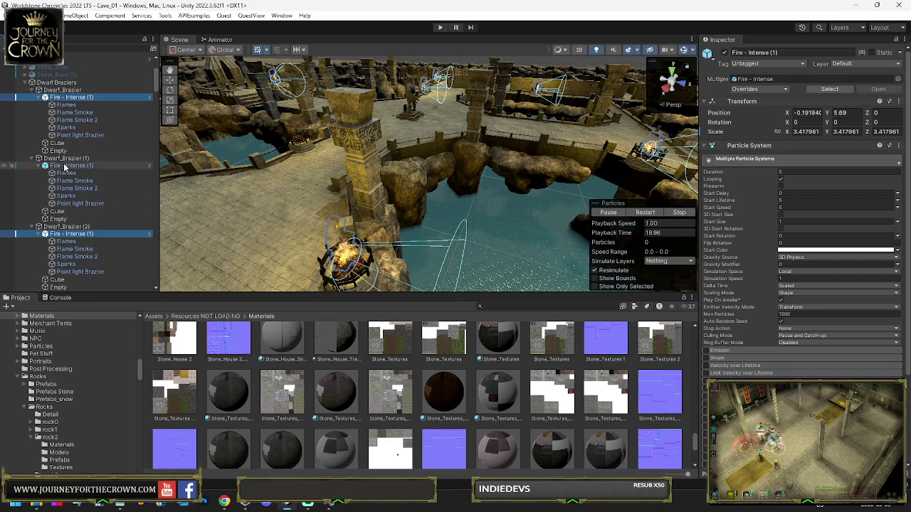
pyautogui.click(724, 54)
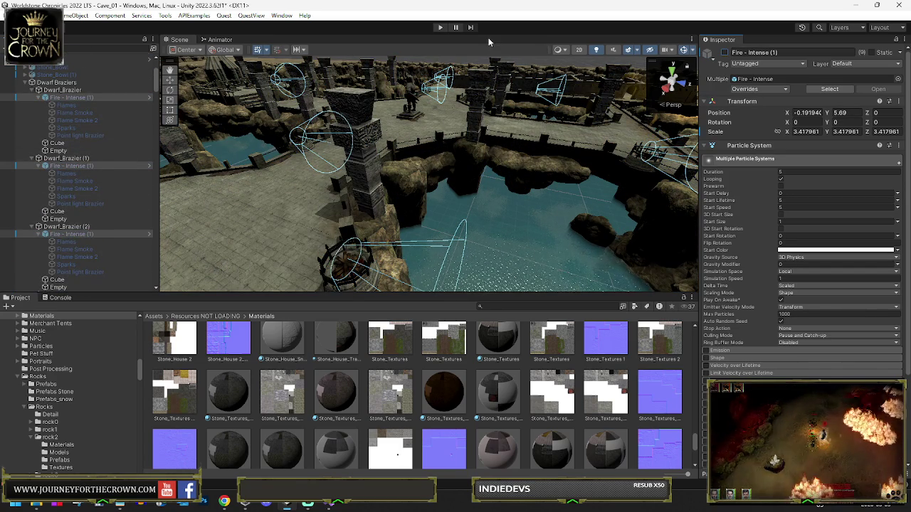
pyautogui.click(439, 28)
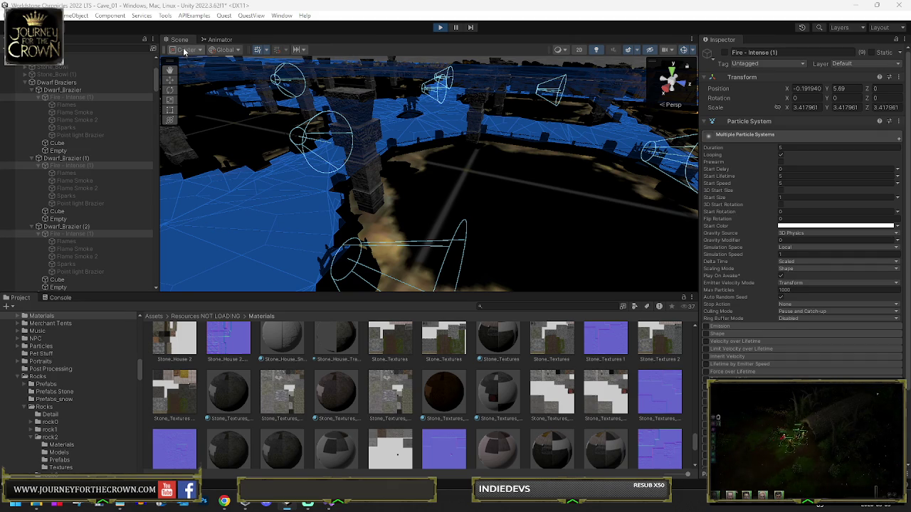
pyautogui.click(220, 39)
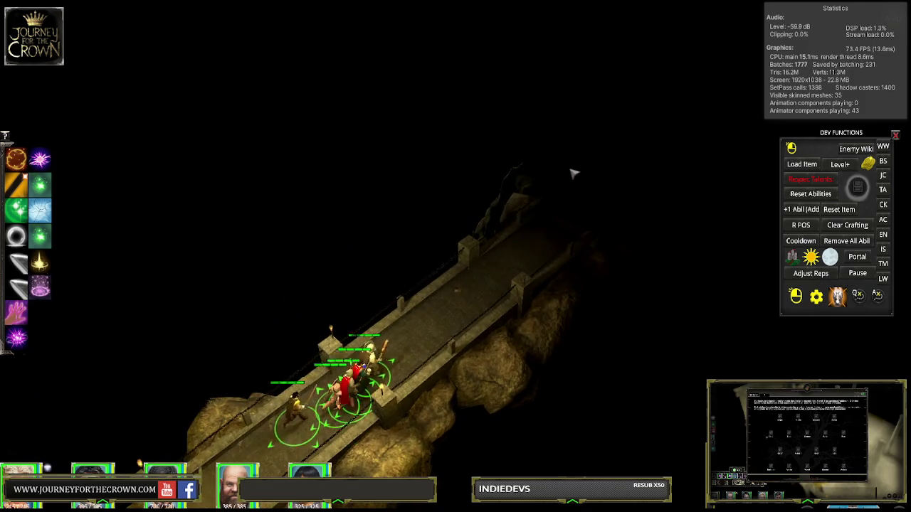
# Step: Walk the party across the bridge sections and up through the pillared doorway toward the statue
pyautogui.click(630, 150)
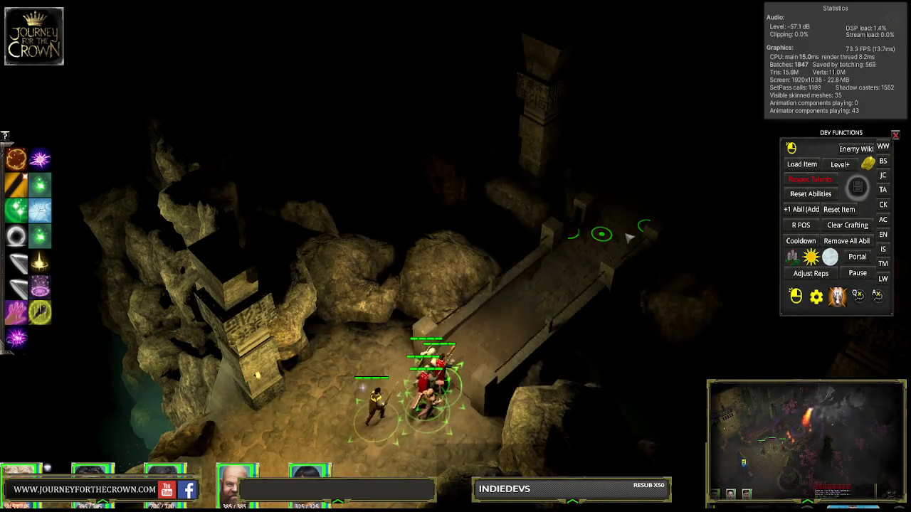
pyautogui.click(614, 249)
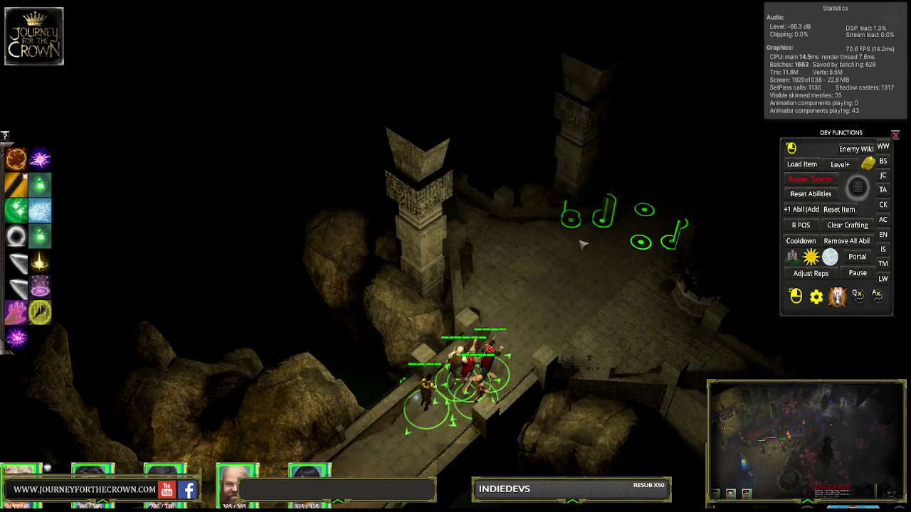
pyautogui.click(514, 240)
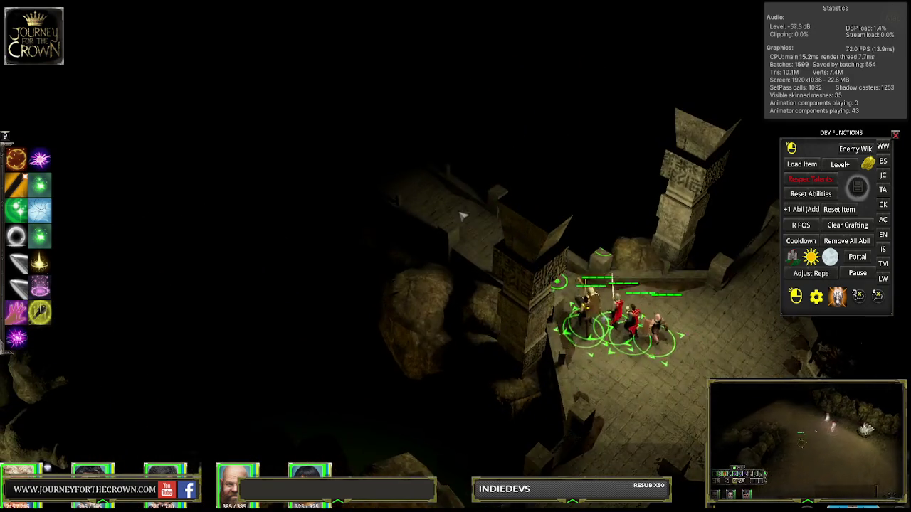
pyautogui.click(470, 214)
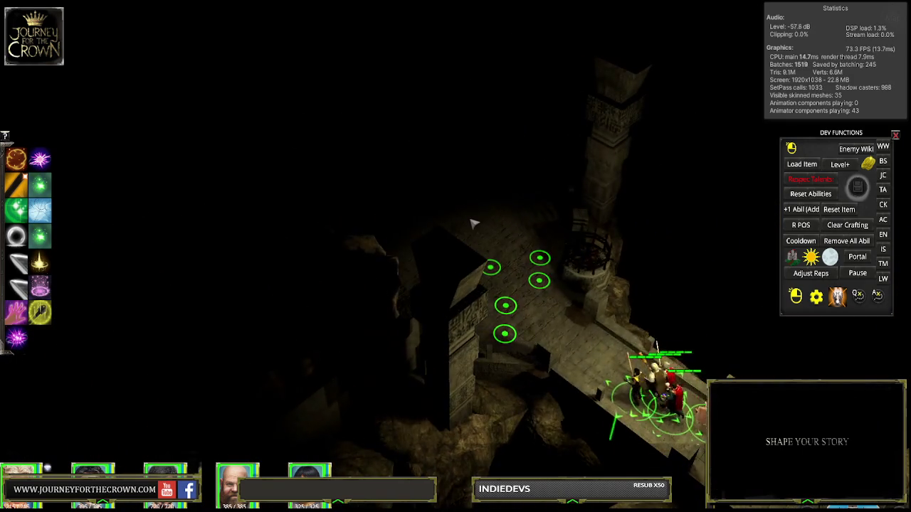
pyautogui.click(471, 189)
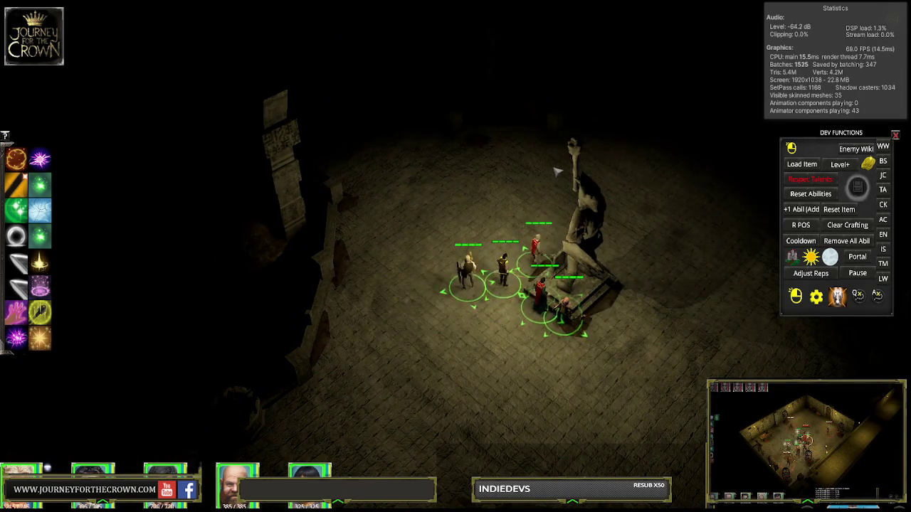
pyautogui.click(530, 162)
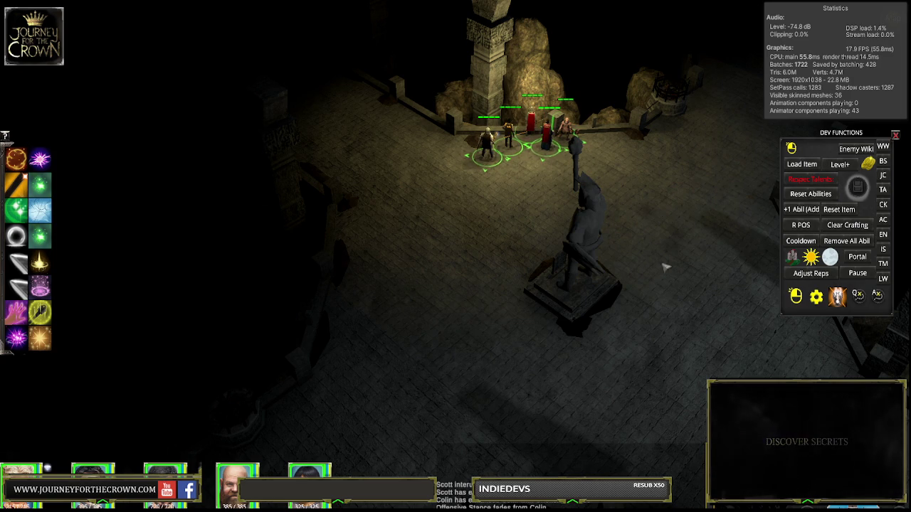
# Step: Walk the party down past the statue, then around to its upper-left side
pyautogui.click(670, 302)
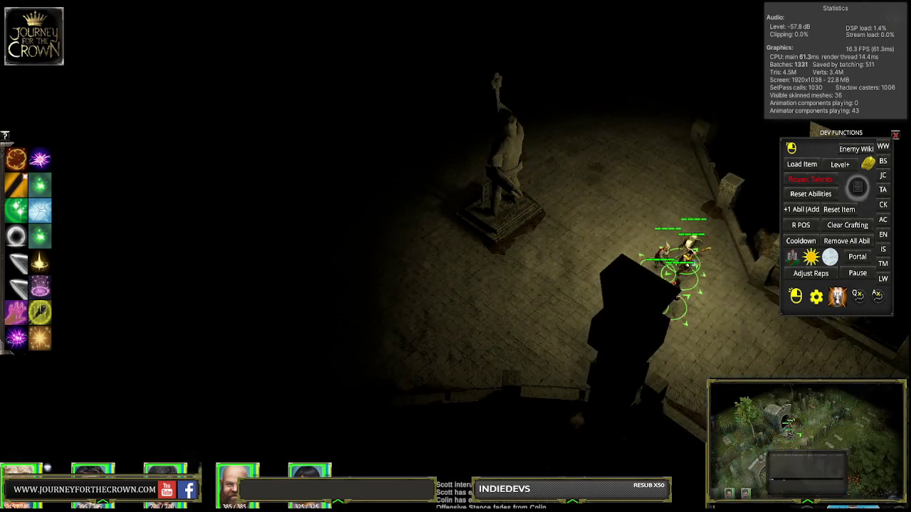
pyautogui.click(616, 211)
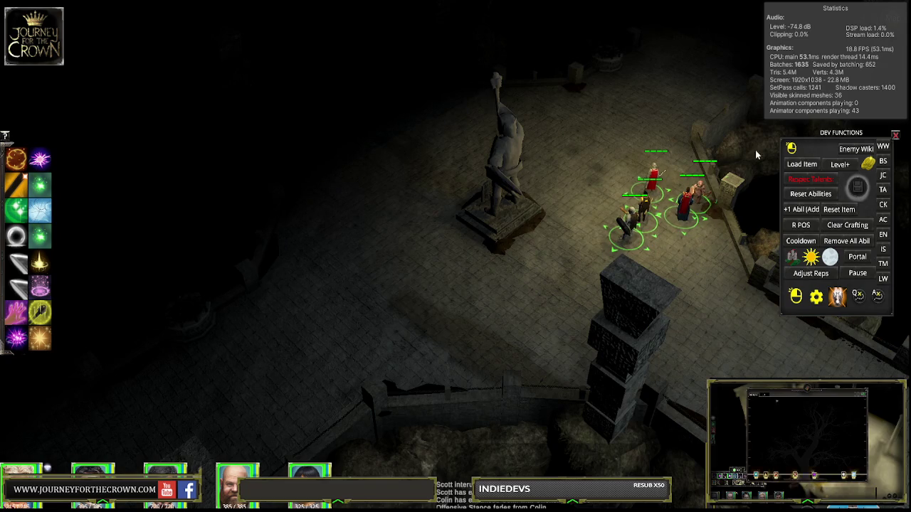
pyautogui.click(363, 150)
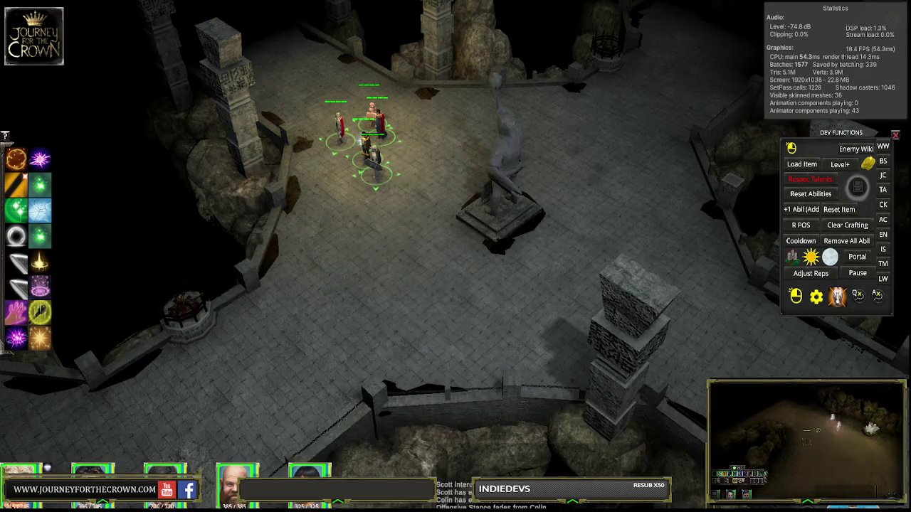
# Step: Walk the party around both sides of the statue, regroup it on the left, and reveal the hotbar
pyautogui.click(681, 275)
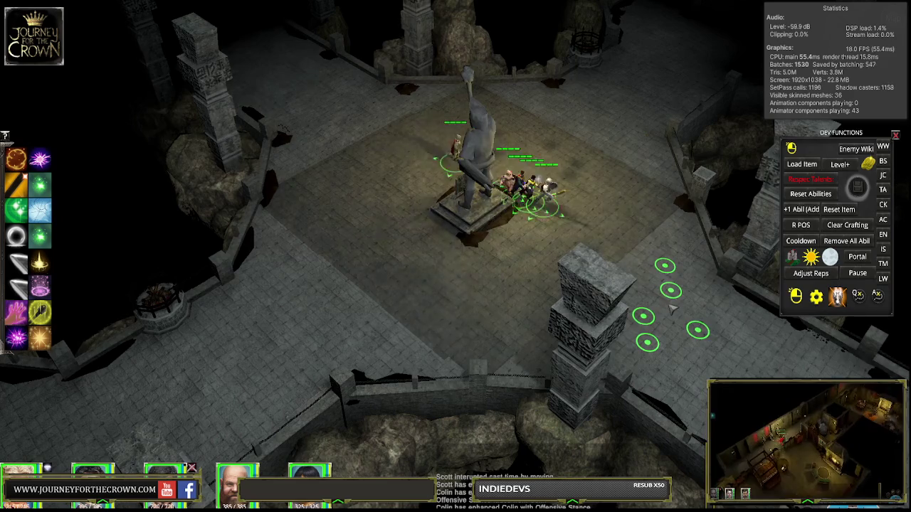
pyautogui.click(537, 232)
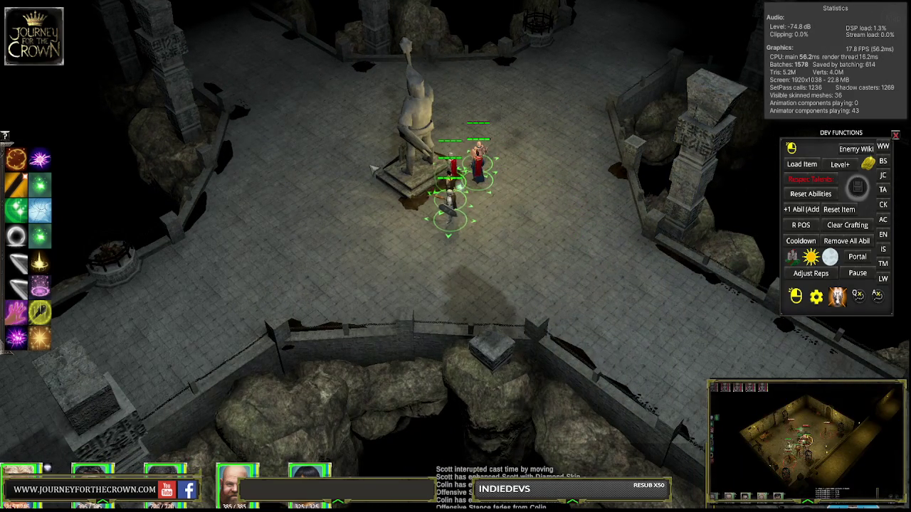
pyautogui.click(373, 167)
pyautogui.click(435, 183)
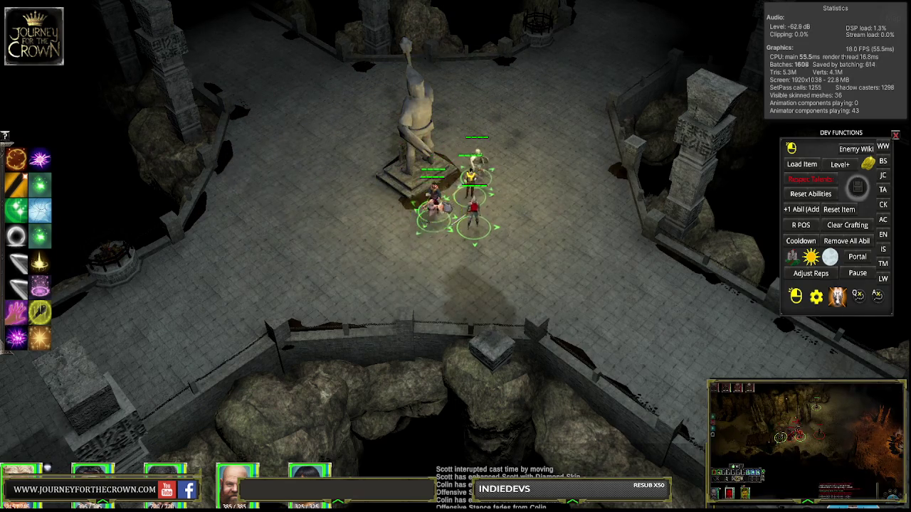
pyautogui.click(338, 174)
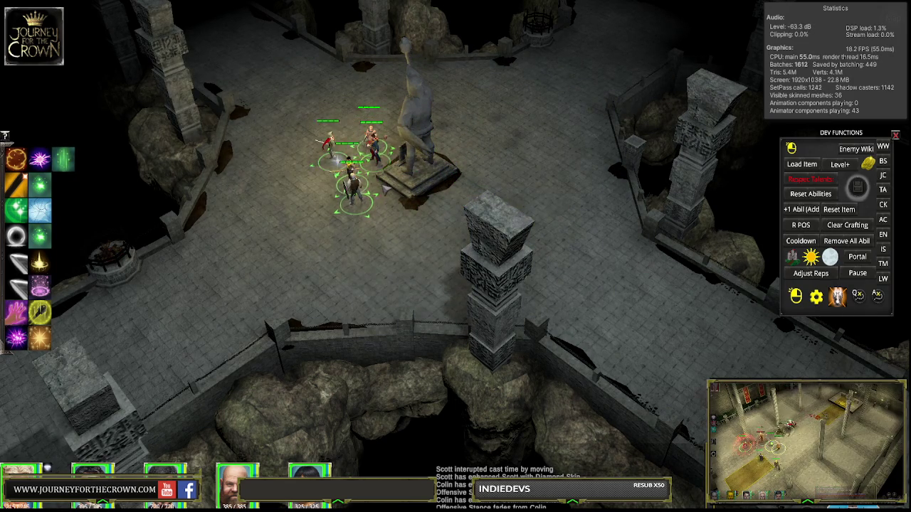
pyautogui.click(422, 205)
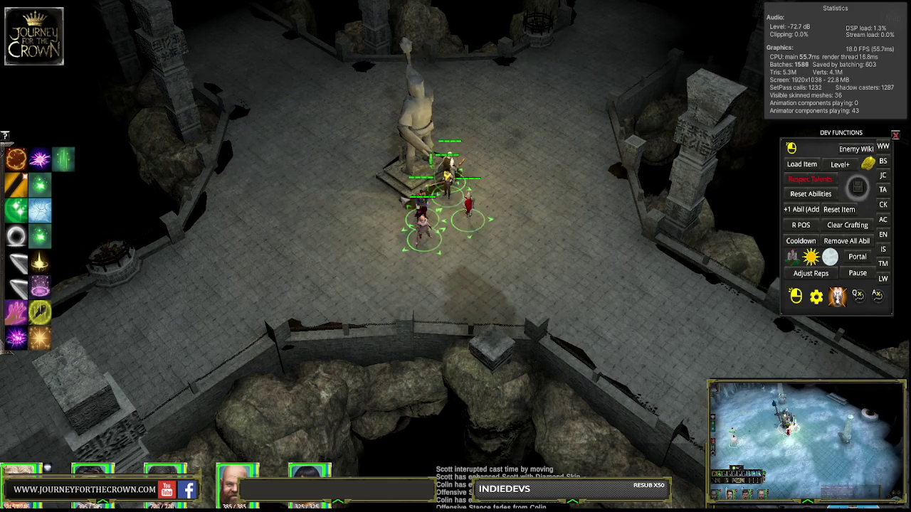
pyautogui.click(367, 194)
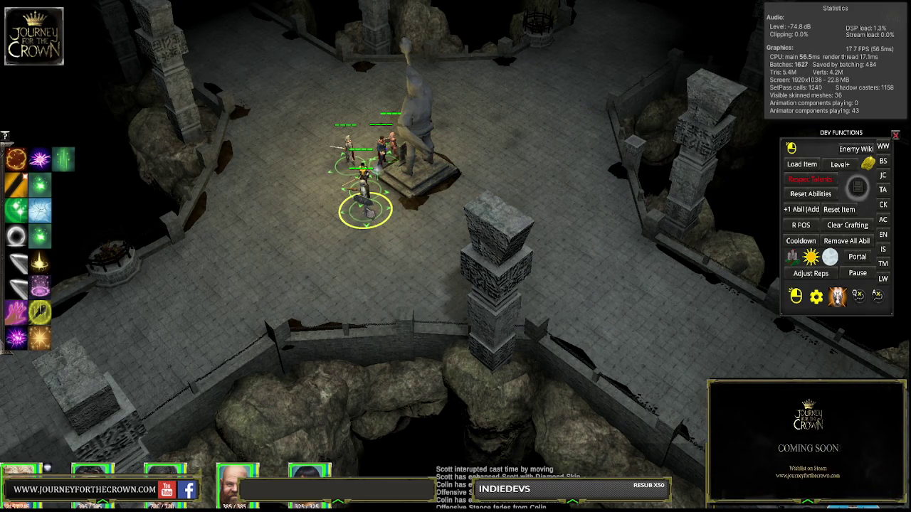
pyautogui.moveTo(211, 393)
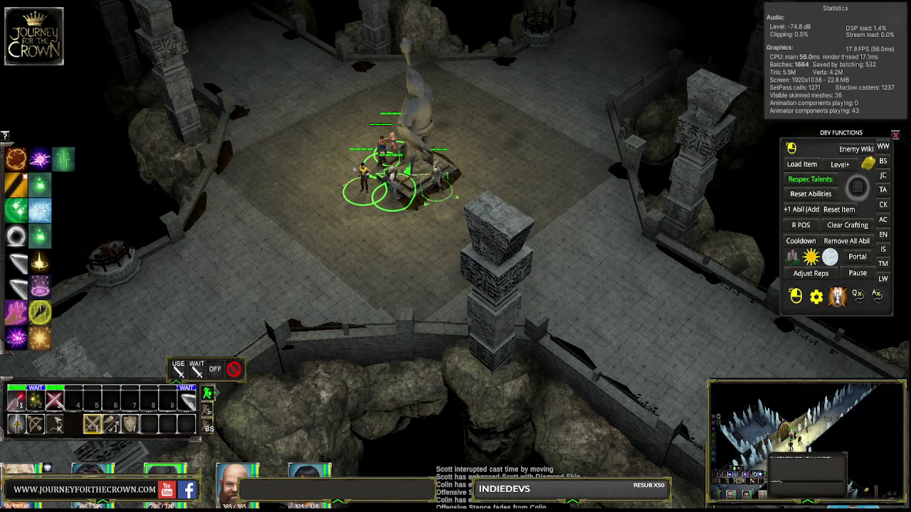
# Step: Lower the graphics quality from Very High to High and apply it
pyautogui.press('Escape')
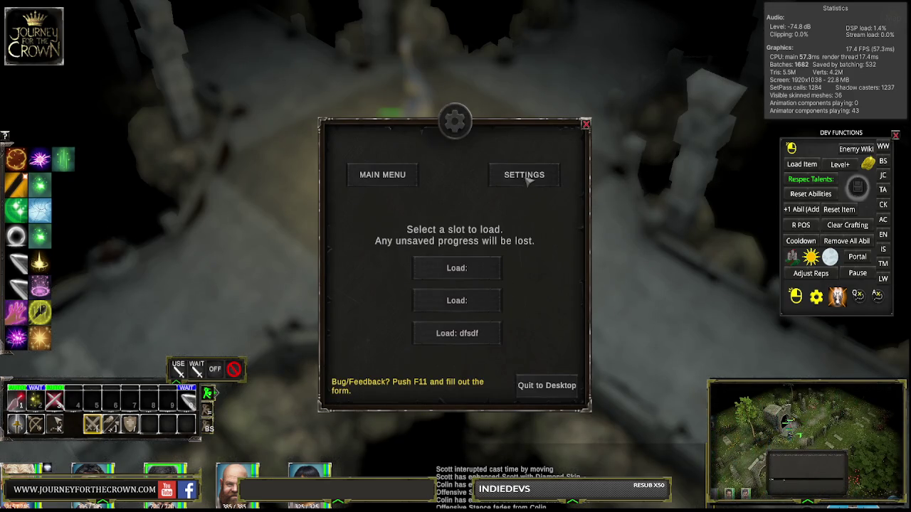
pyautogui.click(532, 176)
pyautogui.click(472, 321)
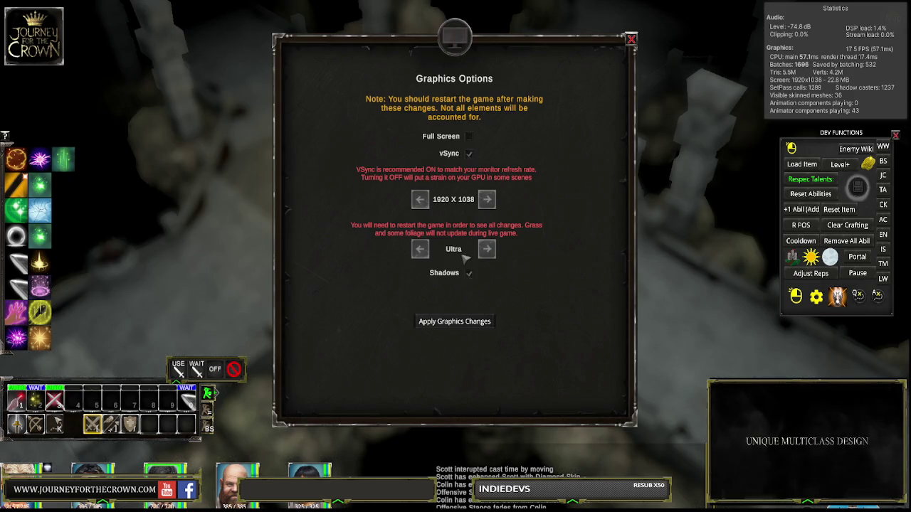
pyautogui.click(489, 248)
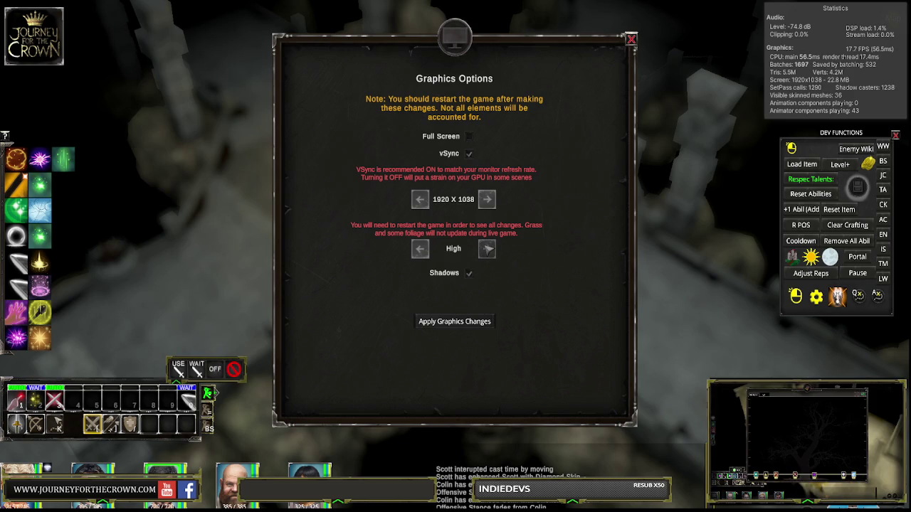
pyautogui.click(476, 323)
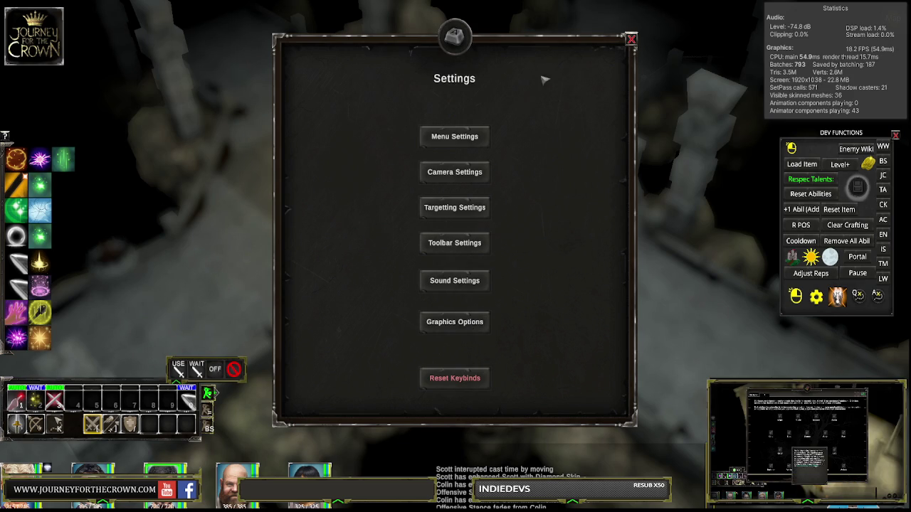
pyautogui.click(631, 39)
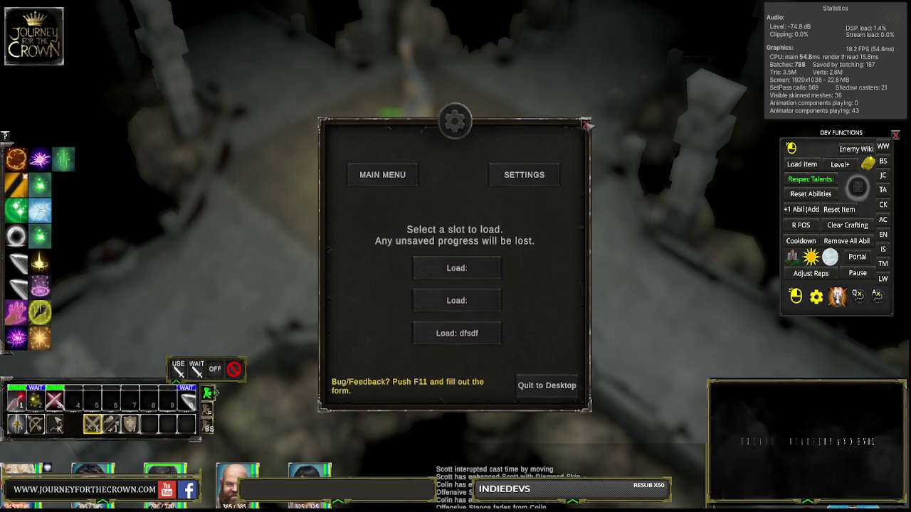
pyautogui.click(585, 124)
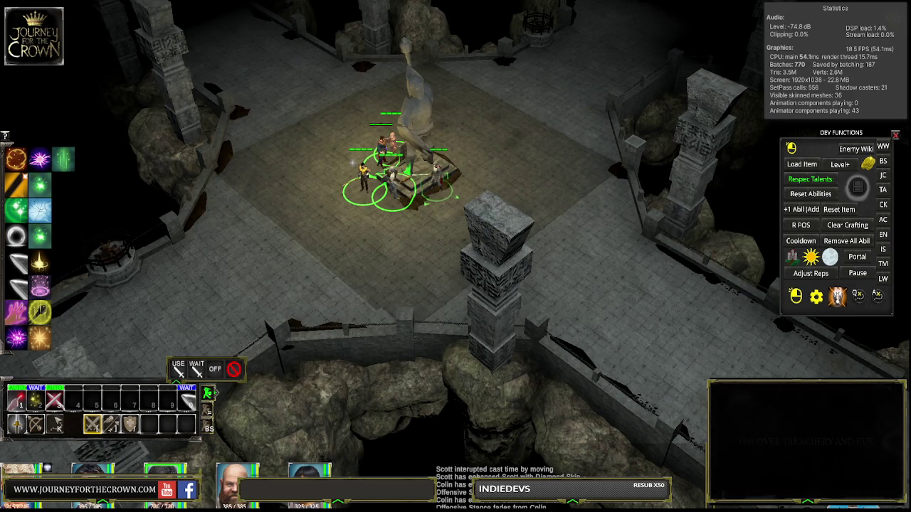
# Step: Raise the graphics quality to Ultra and apply the change
pyautogui.press('Escape')
pyautogui.click(541, 175)
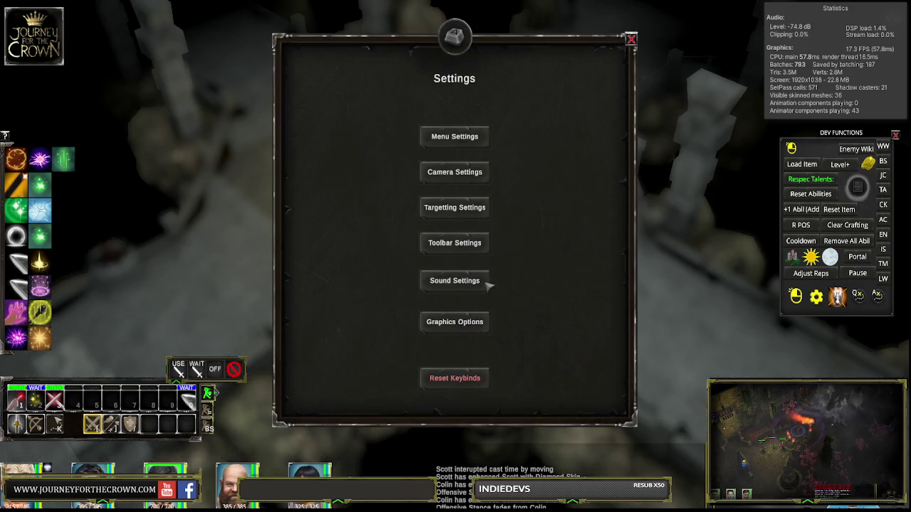
pyautogui.click(466, 327)
pyautogui.click(420, 249)
pyautogui.click(420, 249)
pyautogui.click(467, 324)
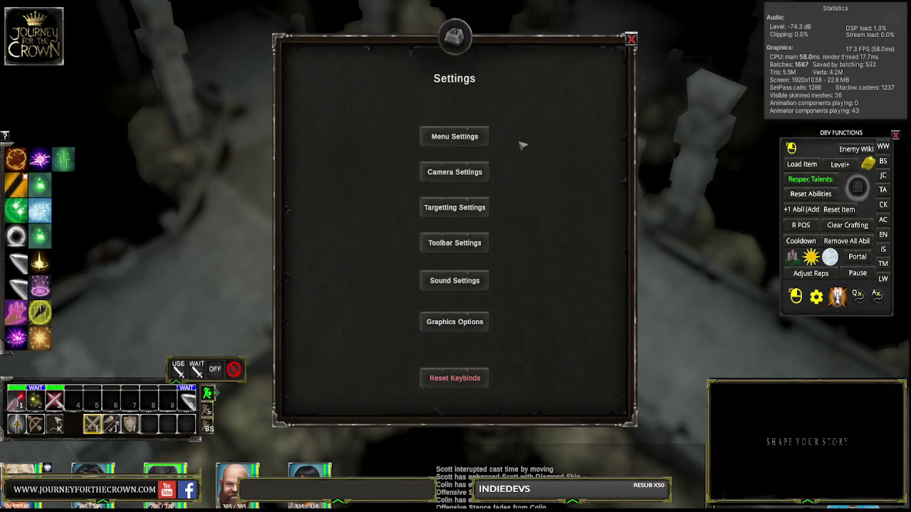
pyautogui.click(630, 39)
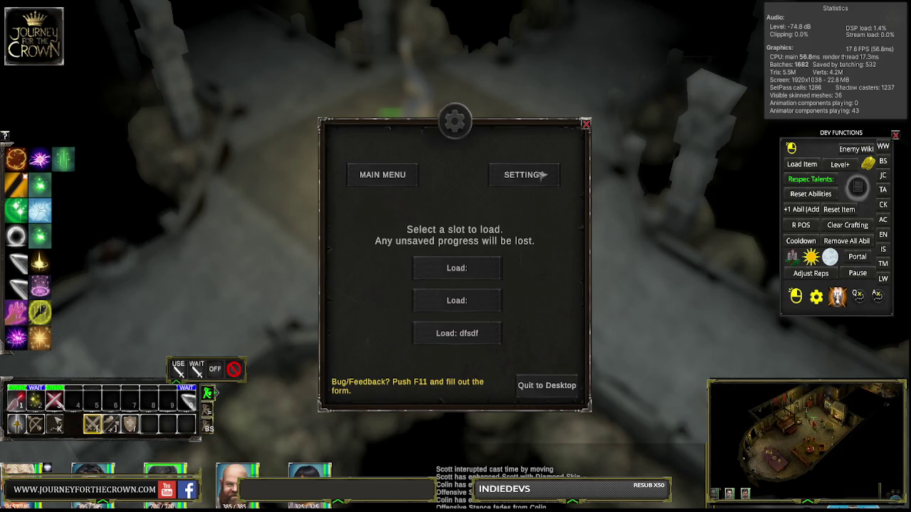
pyautogui.click(586, 126)
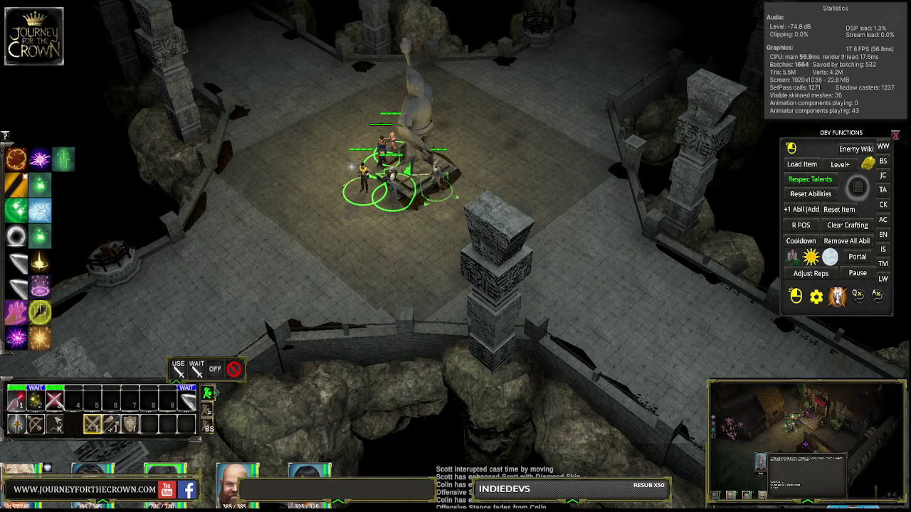
# Step: Apply Ultra quality with shadows turned off and view the scene
pyautogui.press('Escape')
pyautogui.click(513, 174)
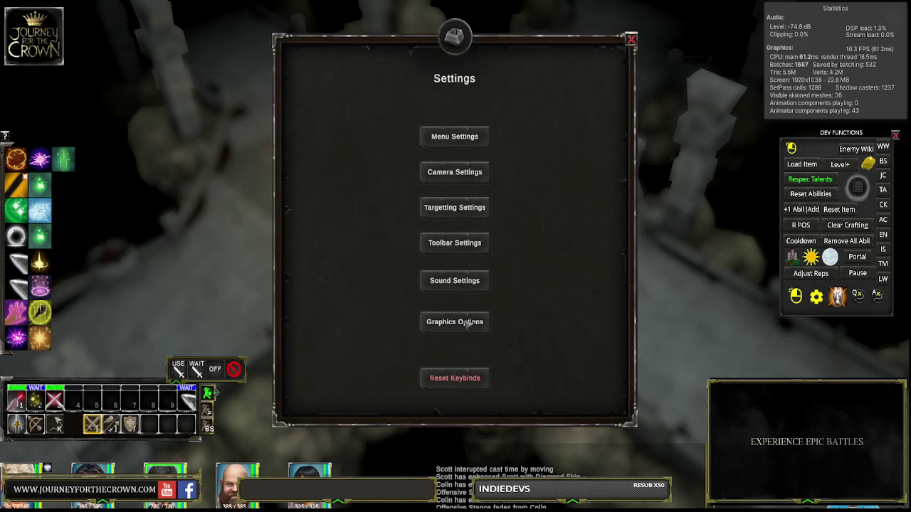
pyautogui.click(454, 319)
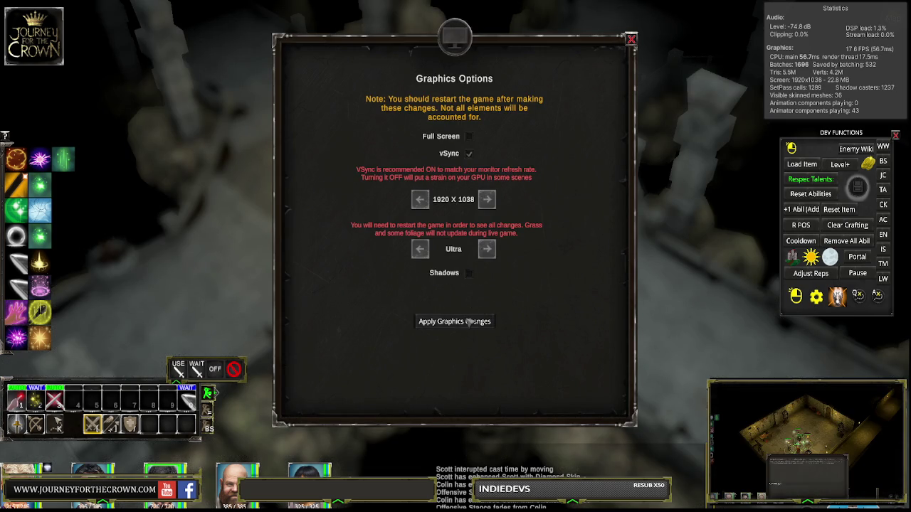
pyautogui.click(469, 322)
pyautogui.click(632, 39)
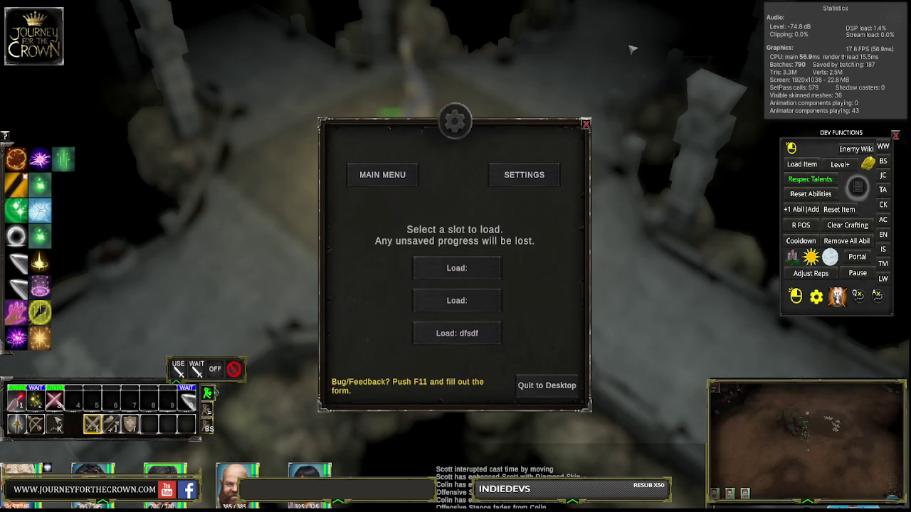
pyautogui.click(587, 126)
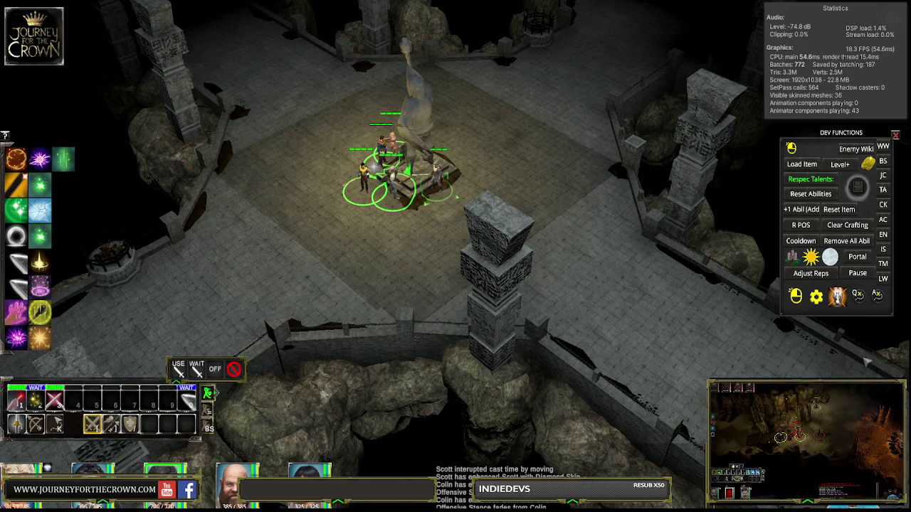
# Step: Restore shadows in Graphics Options, apply the changes, and return to the game
pyautogui.press('Escape')
pyautogui.click(546, 180)
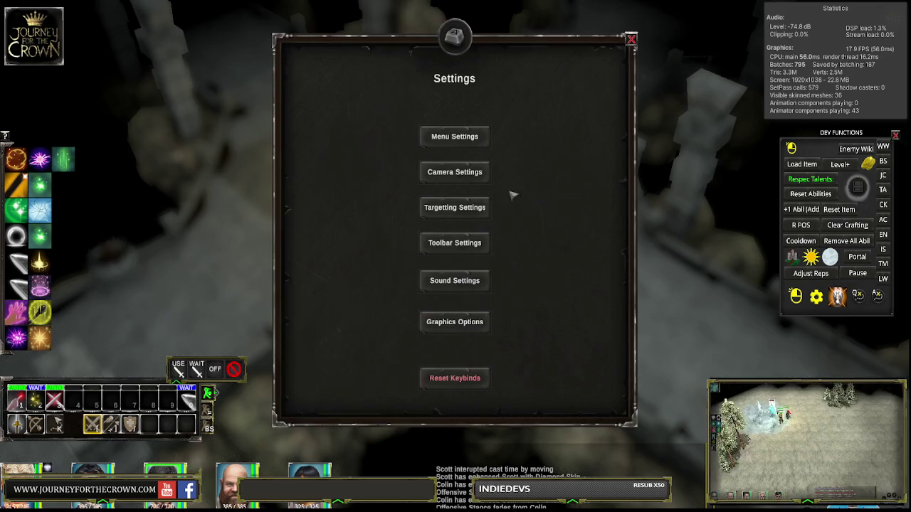
pyautogui.click(453, 321)
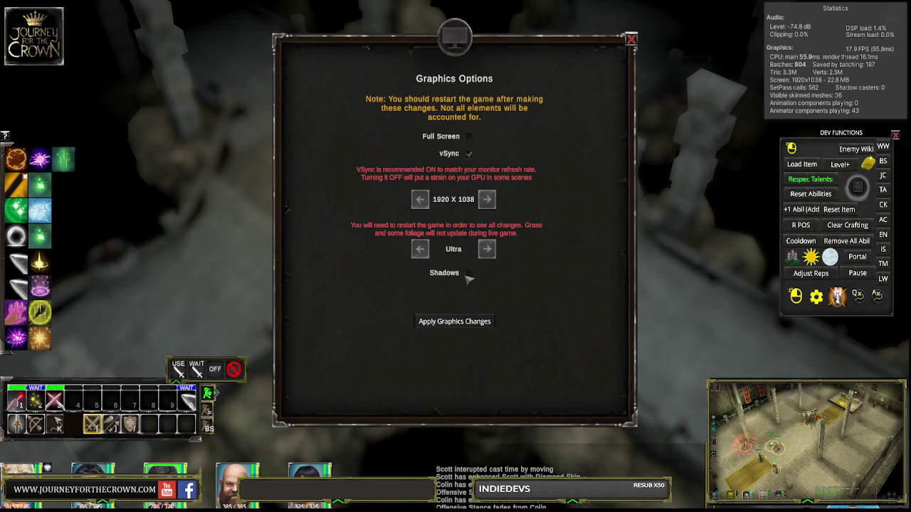
pyautogui.click(466, 321)
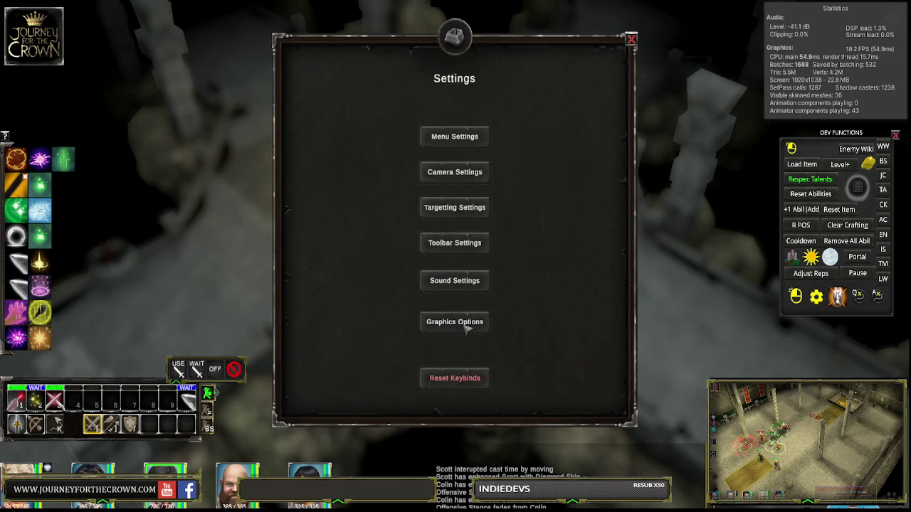
pyautogui.click(630, 39)
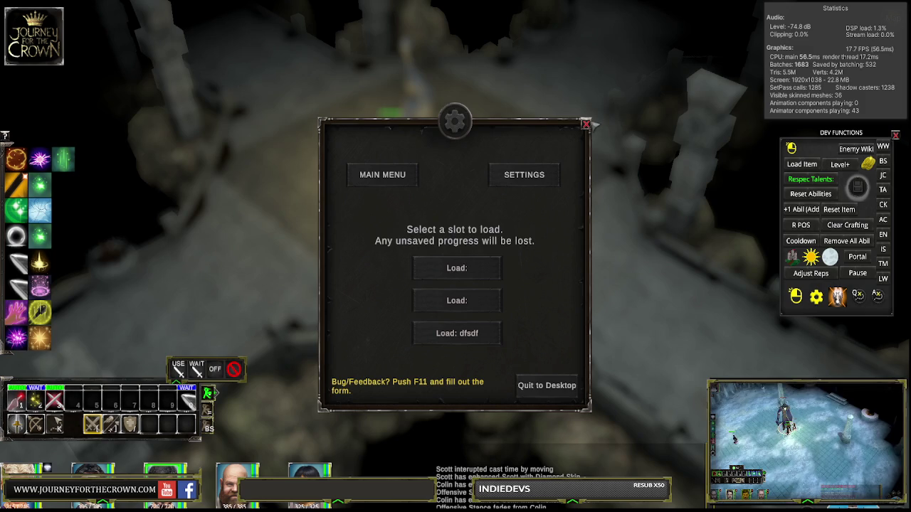
pyautogui.click(593, 122)
# Step: Box-select the whole party and walk it to the southwest of the statue
pyautogui.moveTo(336, 118)
pyautogui.mouseDown()
pyautogui.moveTo(484, 209)
pyautogui.moveTo(420, 219)
pyautogui.mouseUp()
pyautogui.click(462, 122)
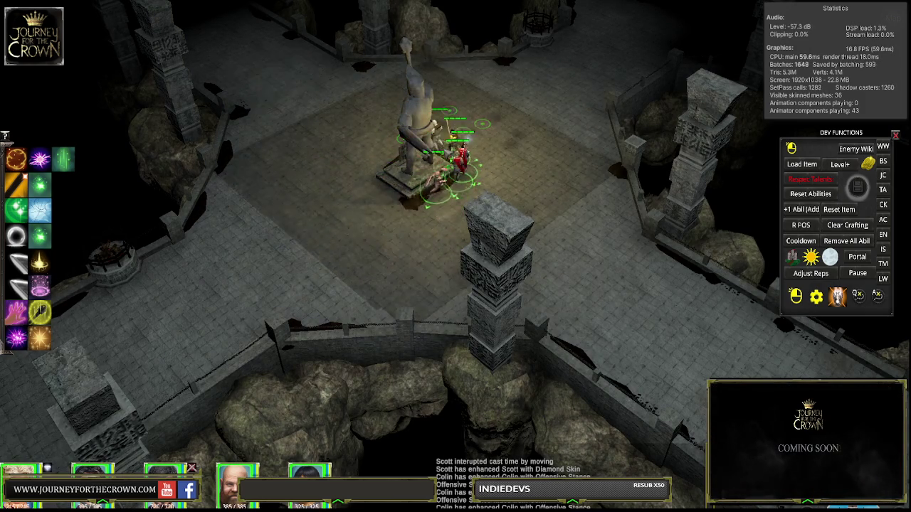
pyautogui.click(422, 182)
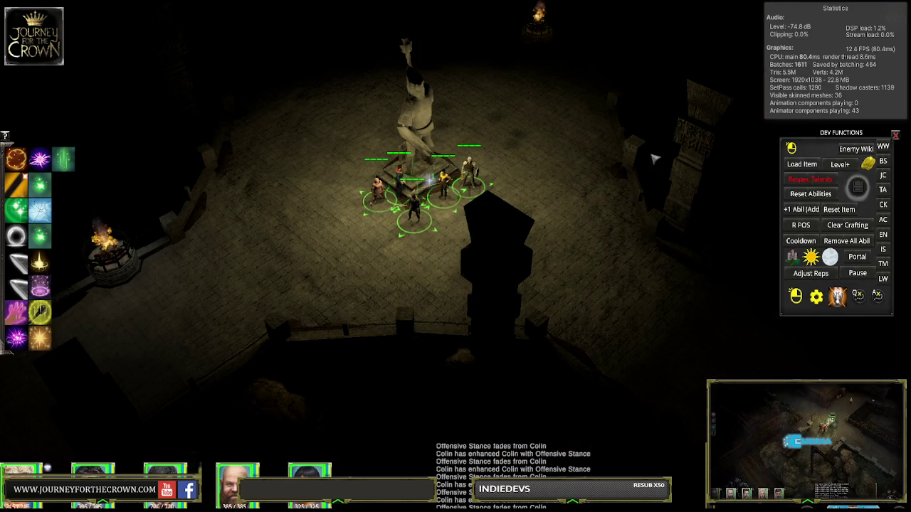
# Step: Walk the party across the floor, light the cave via DEV FUNCTIONS, and regroup left of the statue
pyautogui.click(307, 239)
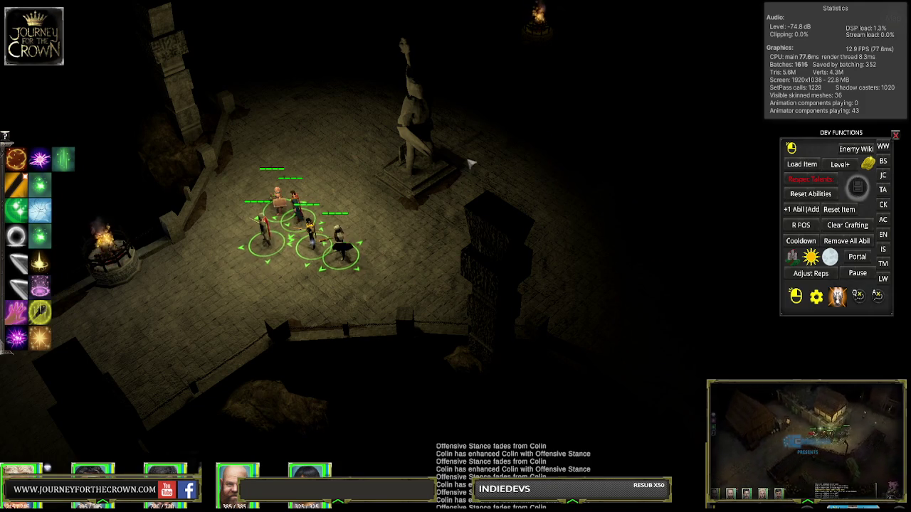
pyautogui.click(493, 110)
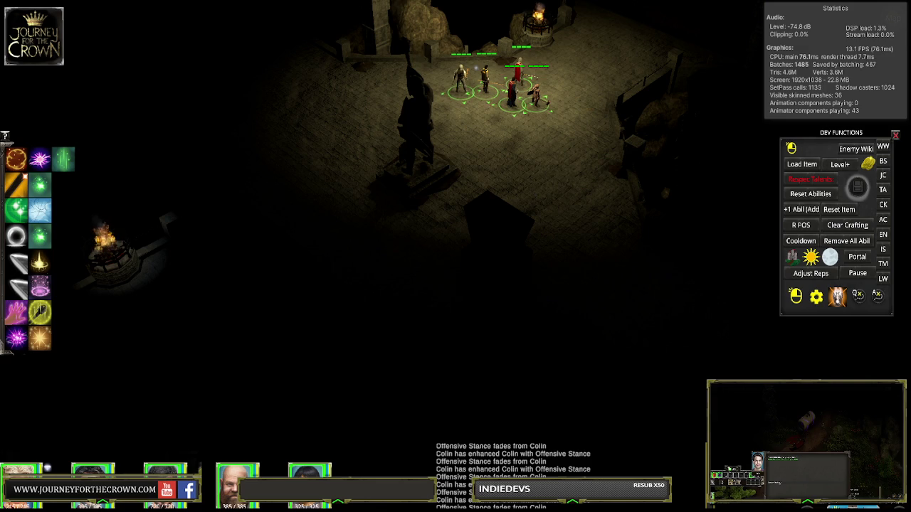
pyautogui.click(791, 148)
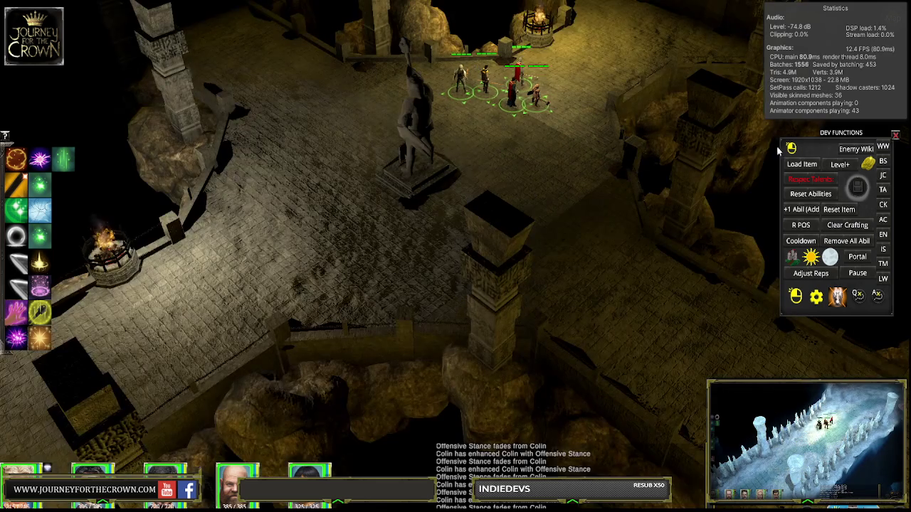
pyautogui.click(349, 227)
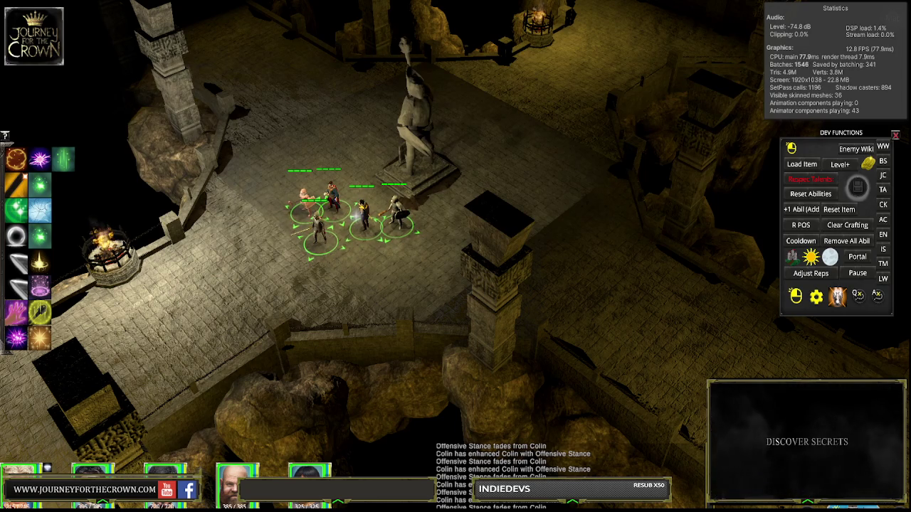
# Step: Walk the party left and back to the statue, and send the red-clad member elsewhere
pyautogui.click(187, 324)
pyautogui.click(362, 227)
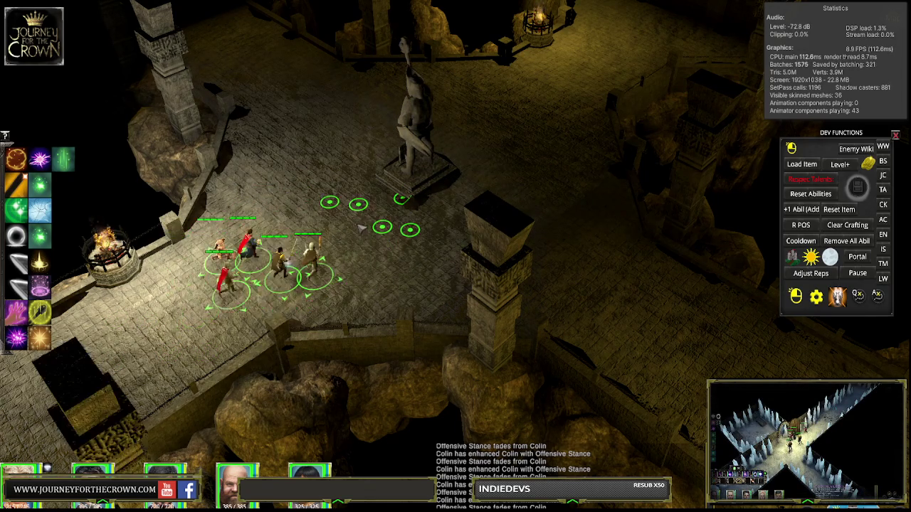
pyautogui.click(154, 365)
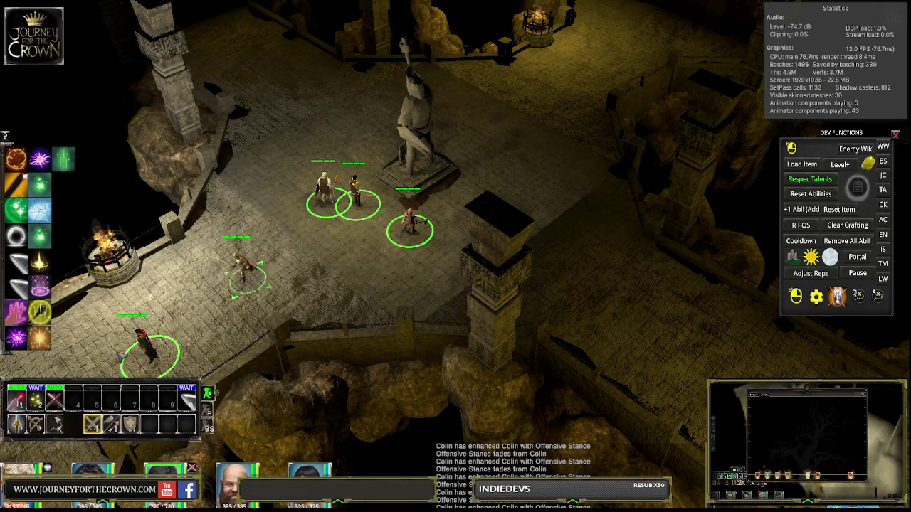
# Step: Switch between party members with Tab and send each one toward the statue
pyautogui.press('Tab')
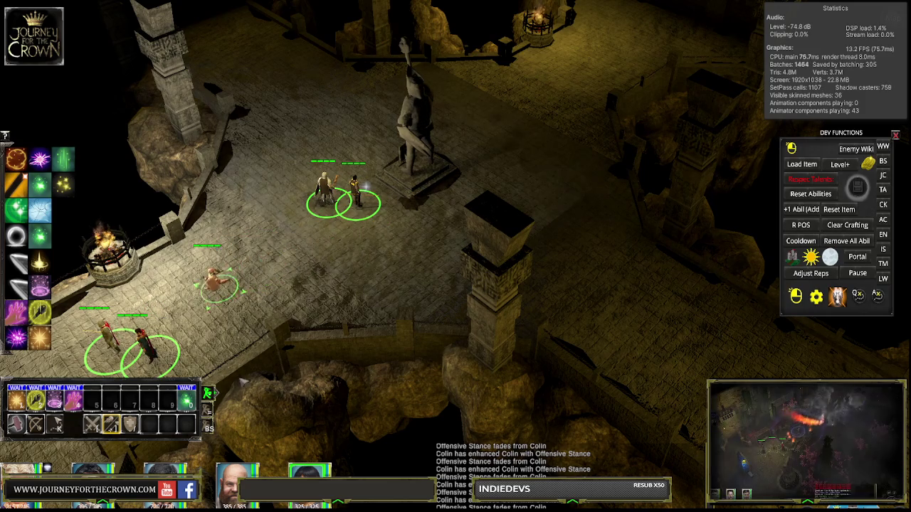
pyautogui.press('Tab')
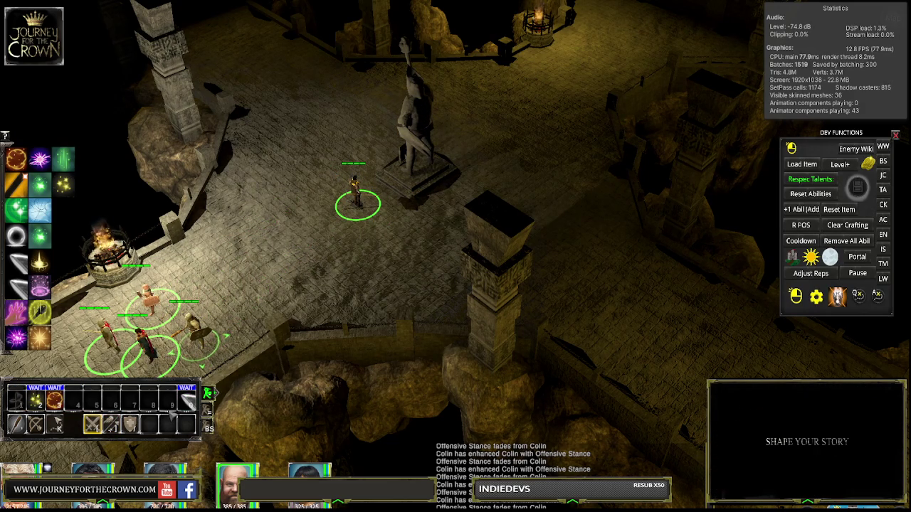
pyautogui.click(483, 167)
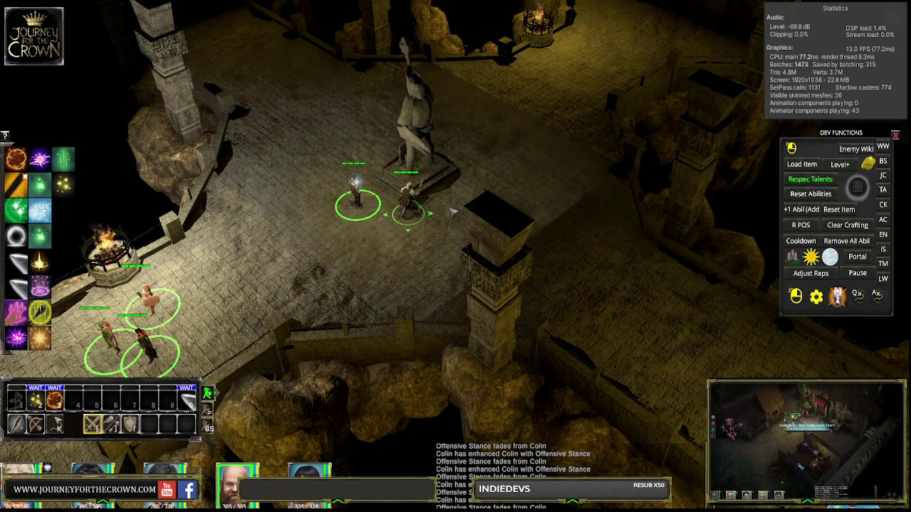
pyautogui.click(651, 331)
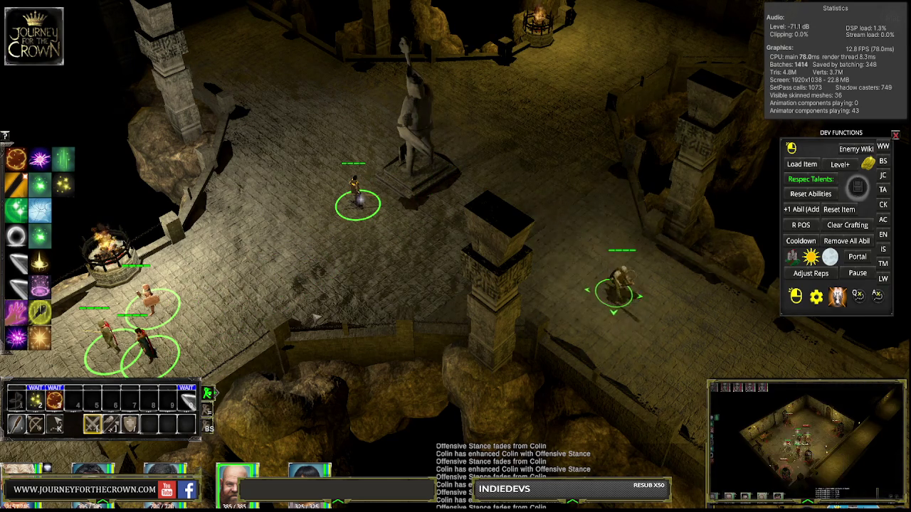
pyautogui.click(314, 208)
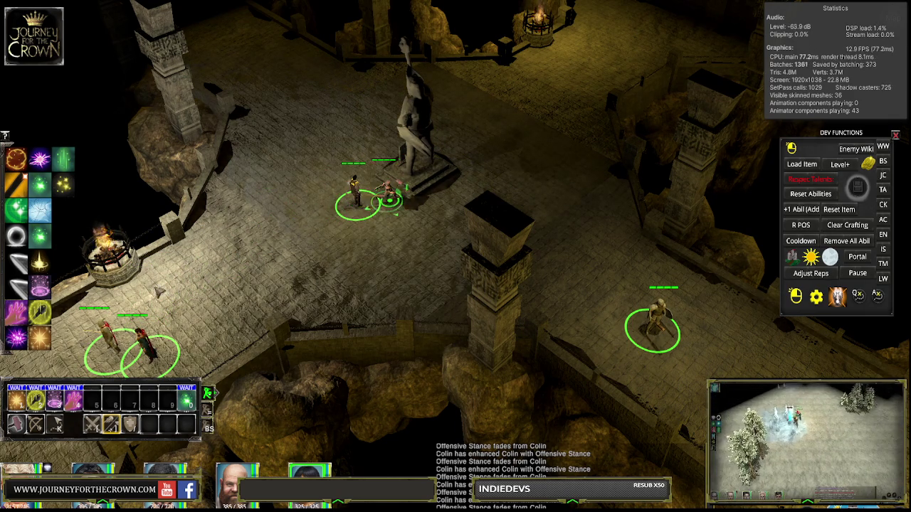
pyautogui.click(327, 200)
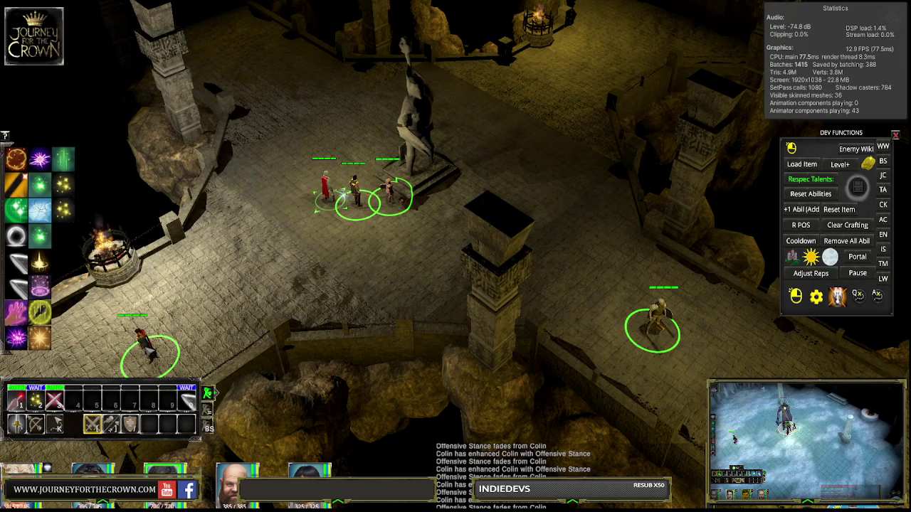
pyautogui.press('Tab')
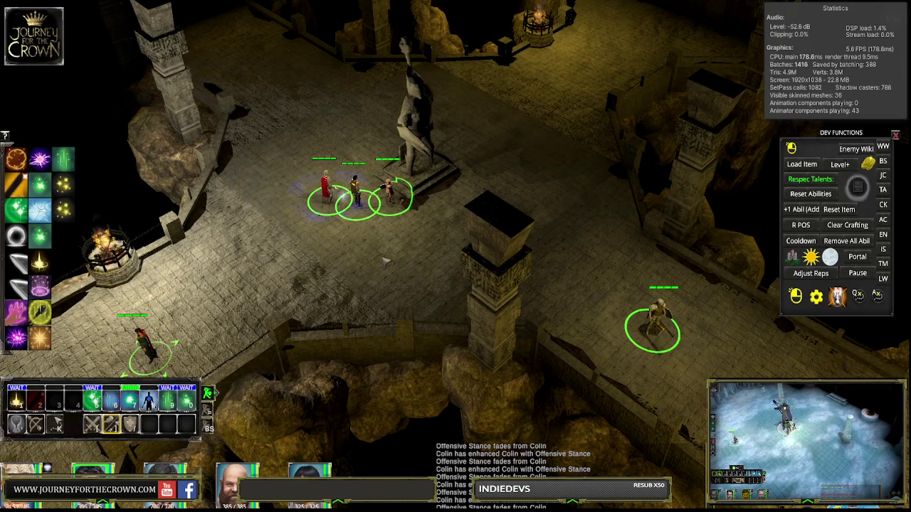
pyautogui.click(432, 232)
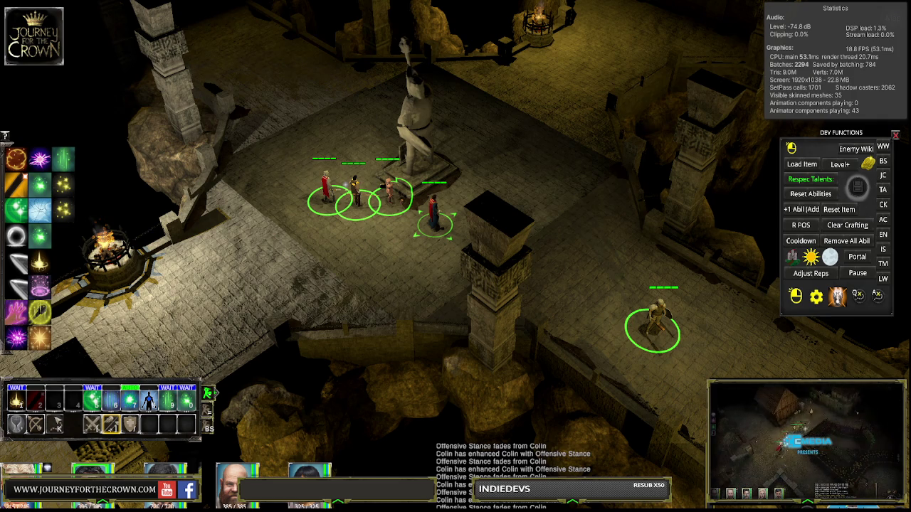
# Step: Exit play mode and select the range of Dwarf Floor objects in the Hierarchy
pyautogui.hotkey('ctrl', 'p')
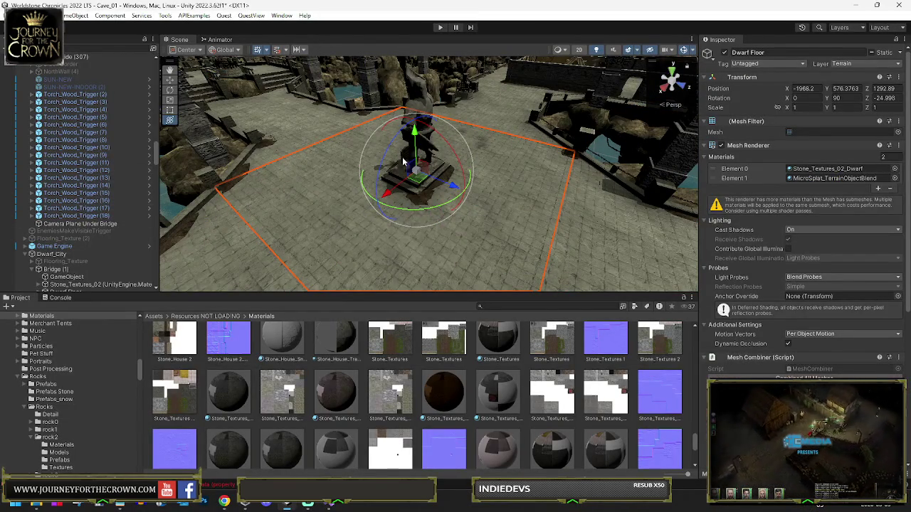
pyautogui.scroll(-5, 69, 185)
pyautogui.doubleClick(71, 179)
pyautogui.scroll(-2, 82, 175)
pyautogui.scroll(-6, 83, 173)
pyautogui.keyDown('shift'); pyautogui.click(134, 104); pyautogui.keyUp('shift')
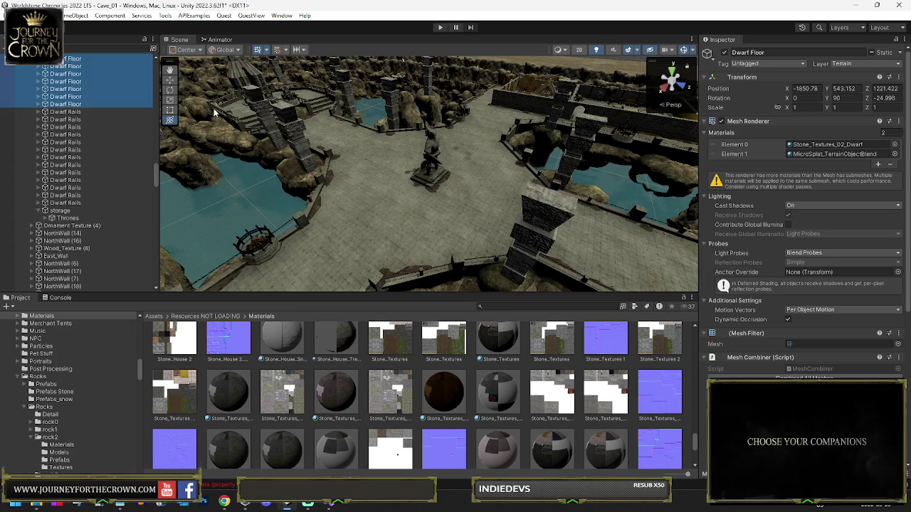
# Step: Flag the Dwarf Floors and their children as Contribute GI, starting a lightmap bake
pyautogui.click(901, 53)
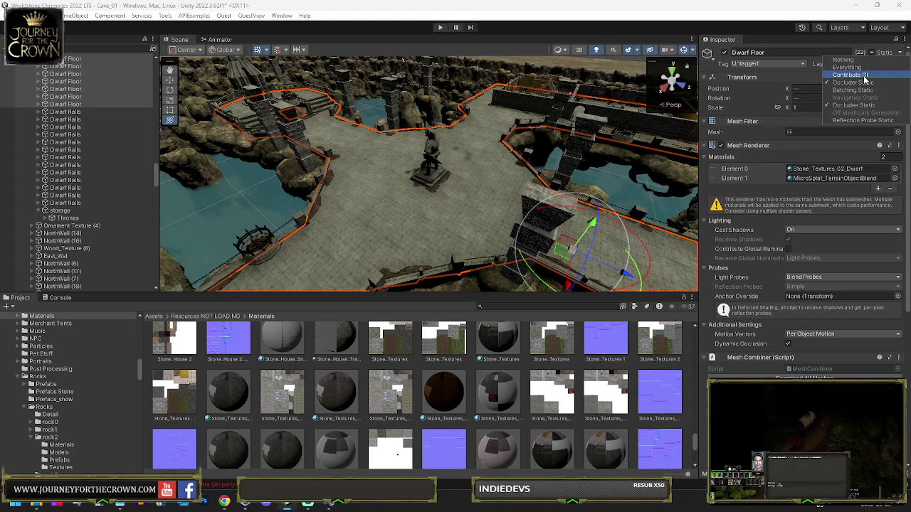
pyautogui.click(854, 75)
pyautogui.click(436, 270)
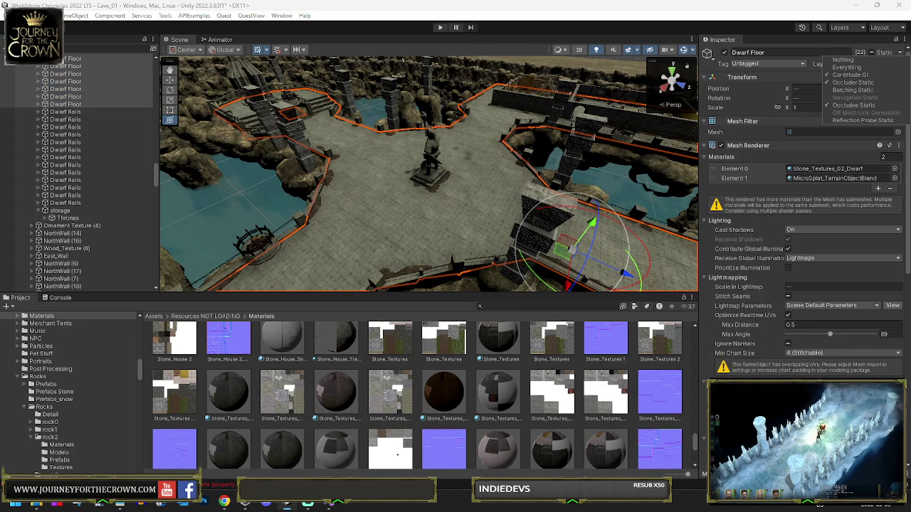
pyautogui.click(540, 299)
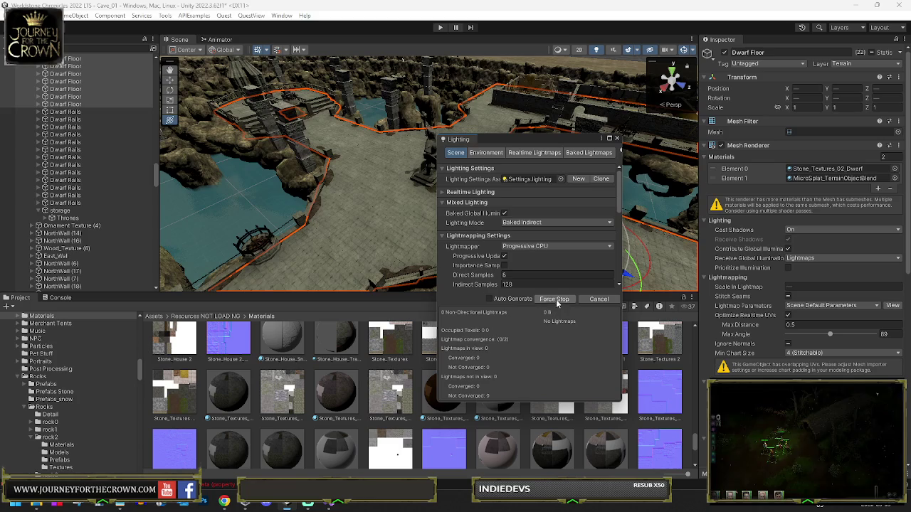
# Step: Keep Lighting Mode at Baked Indirect, move the Lighting window up-left, and open the Start menu
pyautogui.click(553, 222)
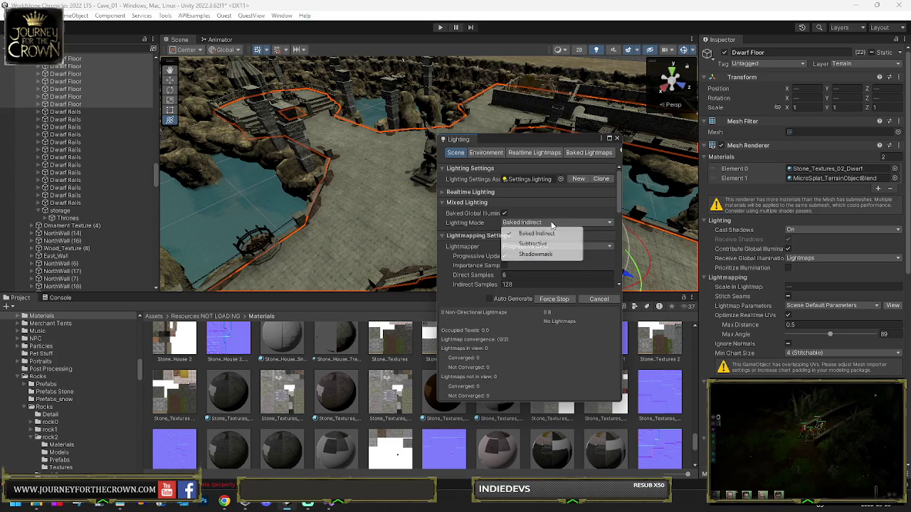
pyautogui.click(541, 140)
pyautogui.moveTo(539, 139); pyautogui.dragTo(504, 81)
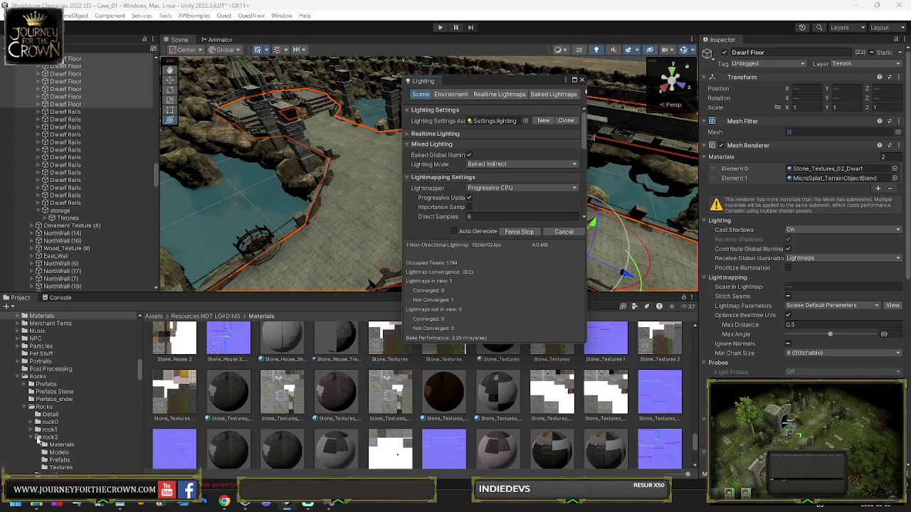
pyautogui.click(12, 503)
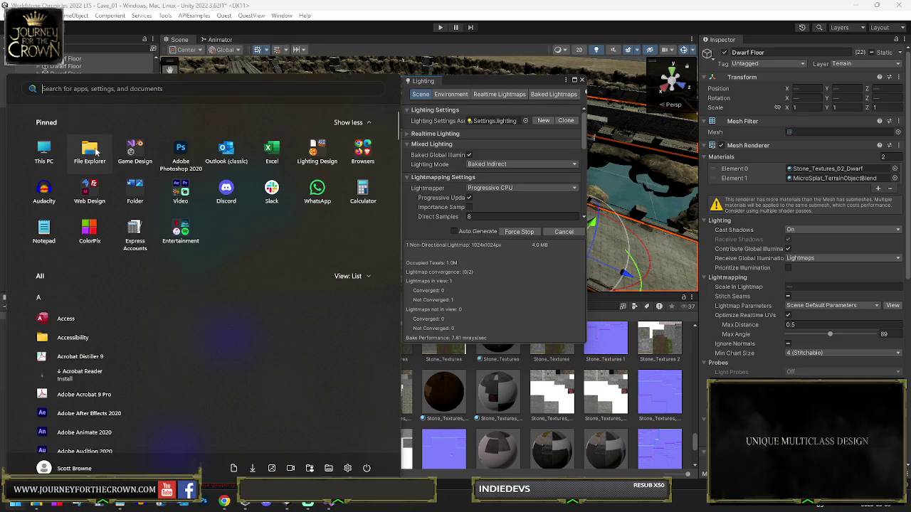
# Step: Close the Start menu and the floating Lighting window
pyautogui.click(97, 152)
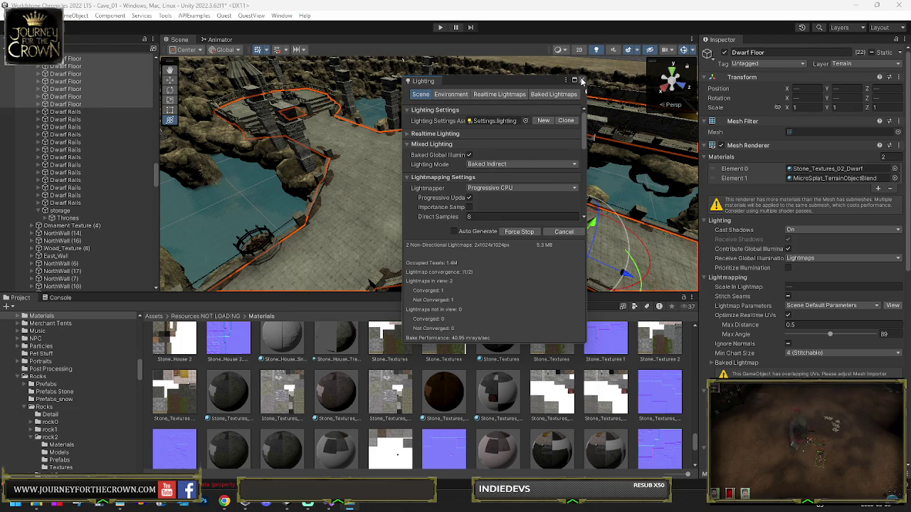
pyautogui.click(582, 80)
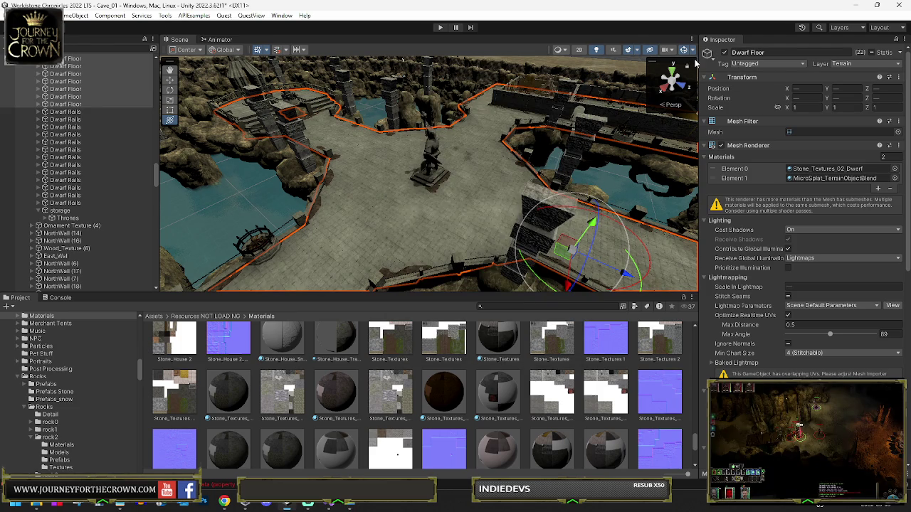
# Step: Reopen Lighting via Window > Rendering and dock it beside the Inspector
pyautogui.click(281, 16)
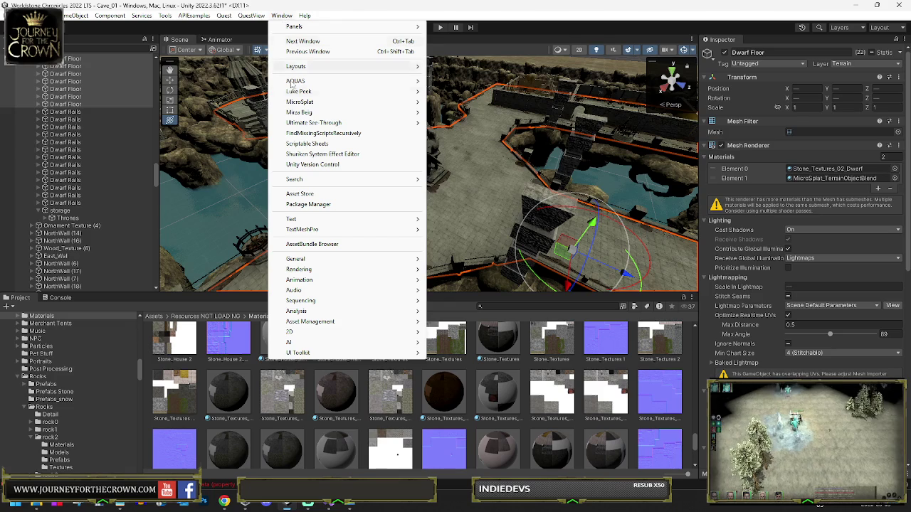
pyautogui.moveTo(299, 271)
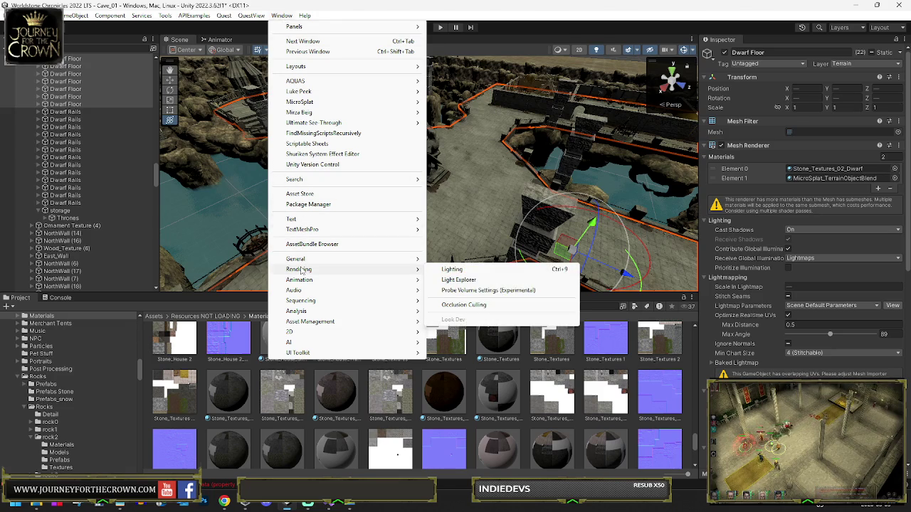
pyautogui.click(459, 270)
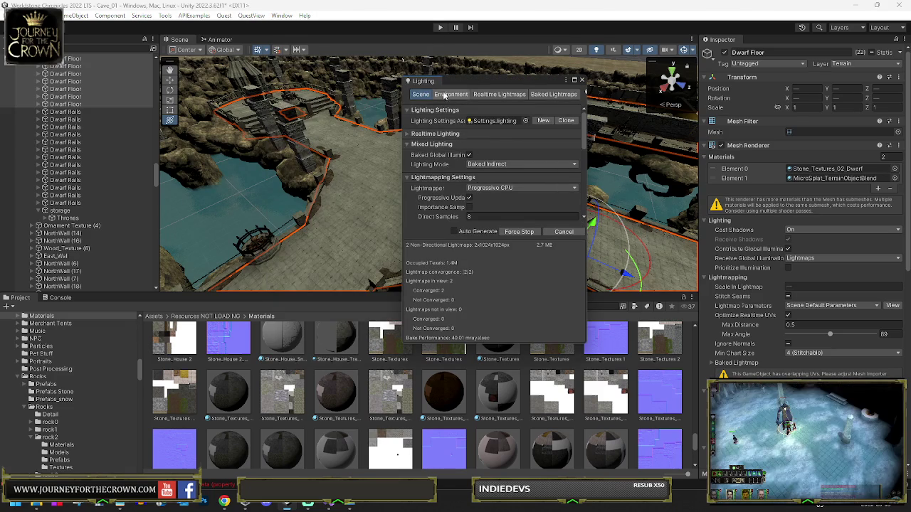
pyautogui.click(752, 43)
pyautogui.moveTo(752, 42); pyautogui.dragTo(754, 41)
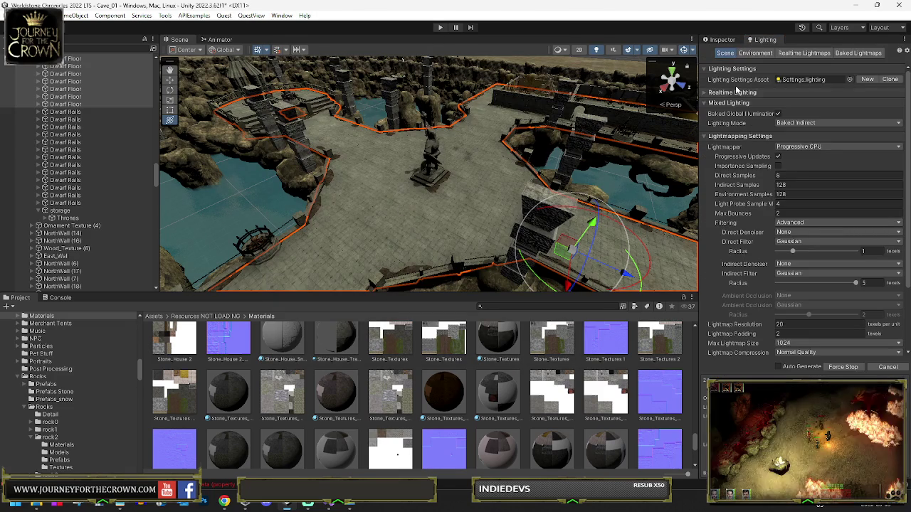
# Step: Set Direct Samples to 32 and Max Bounces to 8
pyautogui.click(795, 174)
pyautogui.write('32')
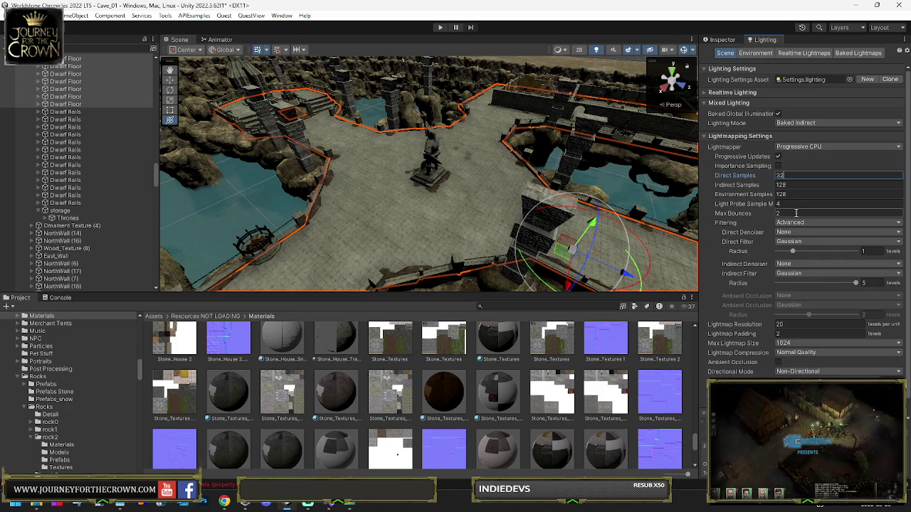
pyautogui.click(795, 213)
pyautogui.write('8')
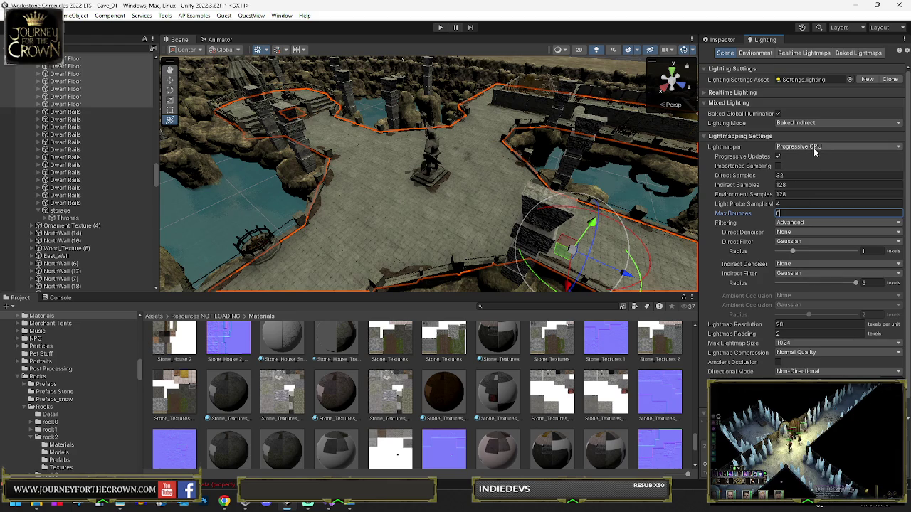
pyautogui.click(826, 122)
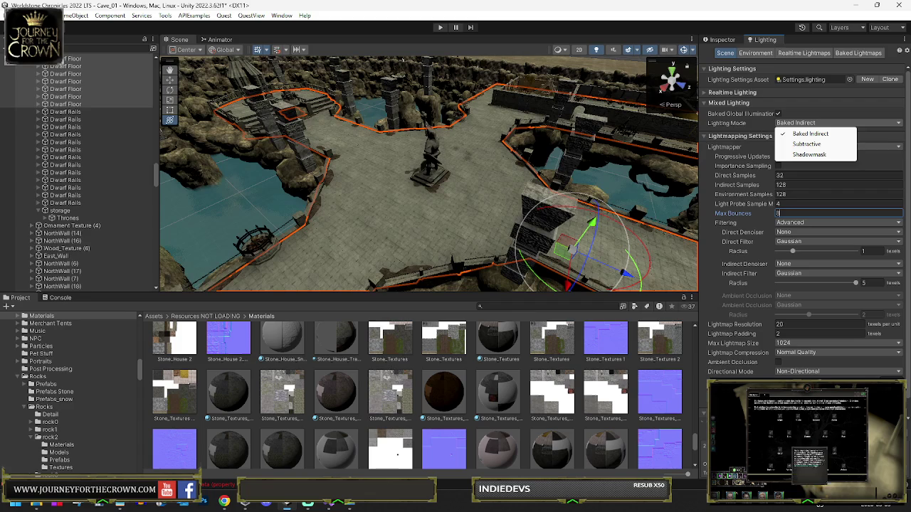
# Step: Leave lighting mode unchanged, set lightmap filtering to Auto, and enable Ambient Occlusion
pyautogui.press('Escape')
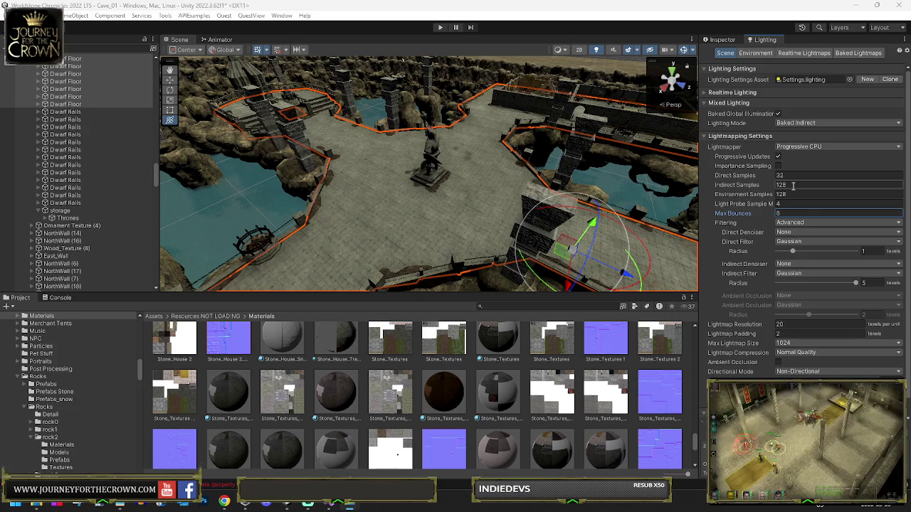
pyautogui.click(796, 225)
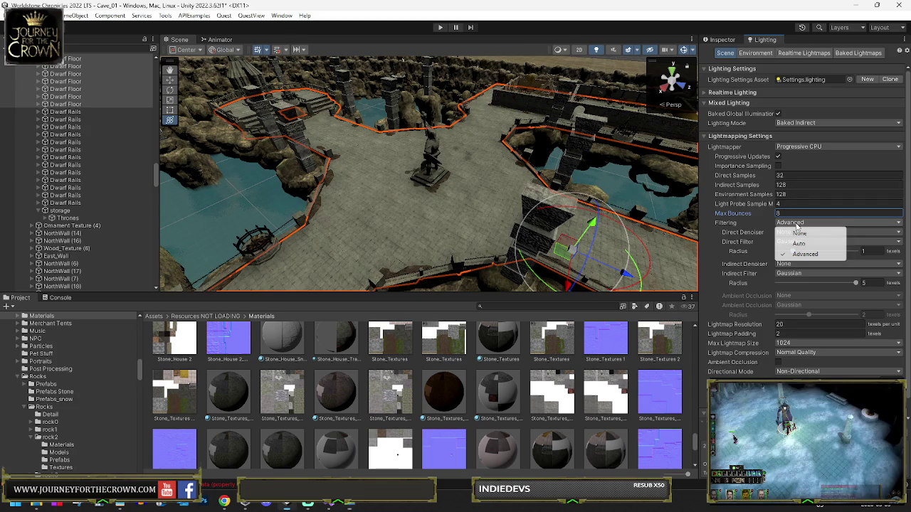
pyautogui.click(799, 245)
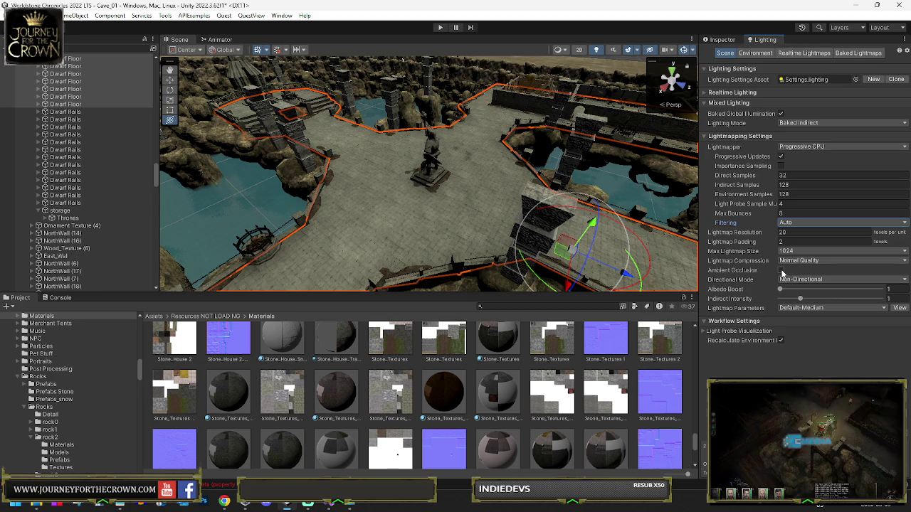
pyautogui.click(782, 271)
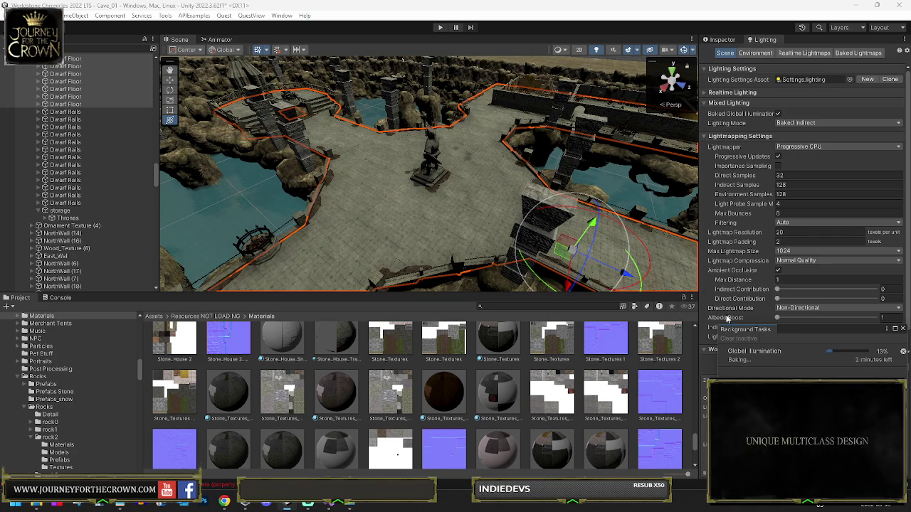
# Step: Float and close the bake progress panel, toggle the Realtime Lighting foldout, then enter play mode
pyautogui.moveTo(788, 329)
pyautogui.mouseDown()
pyautogui.moveTo(470, 178)
pyautogui.moveTo(488, 193)
pyautogui.mouseUp()
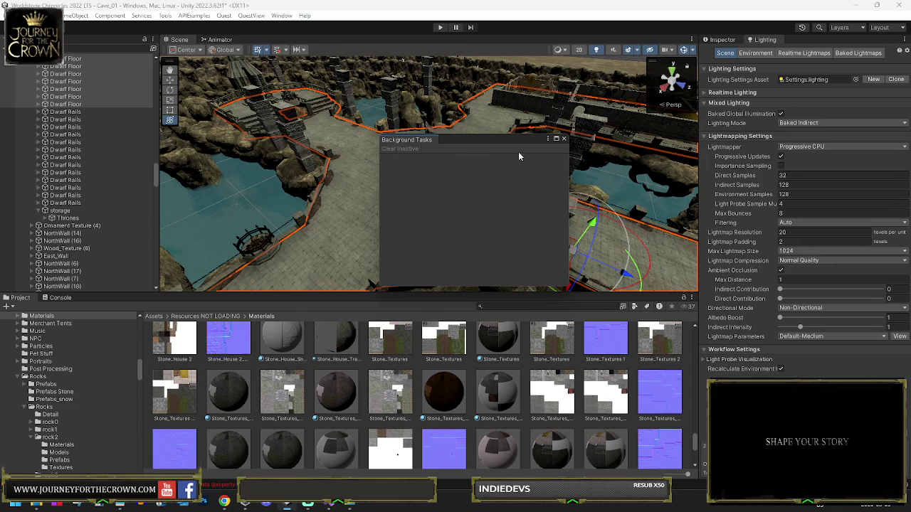
pyautogui.click(564, 140)
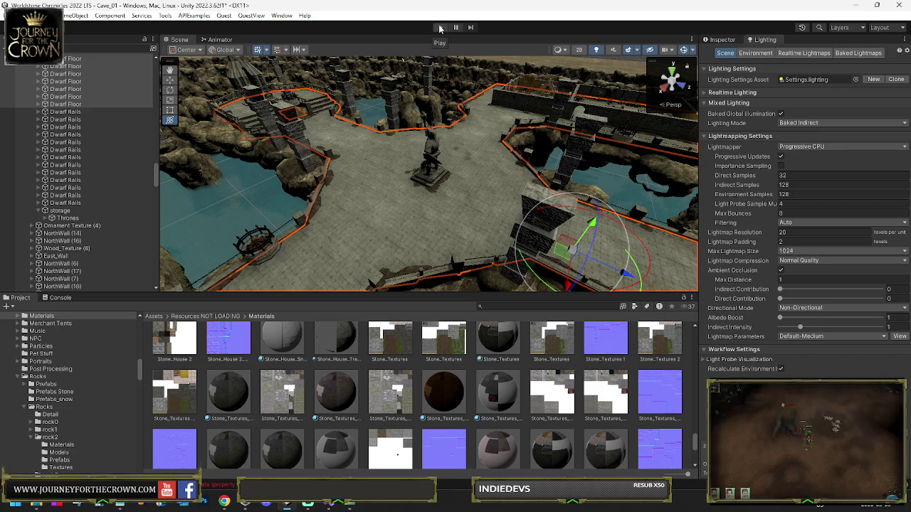
pyautogui.click(705, 94)
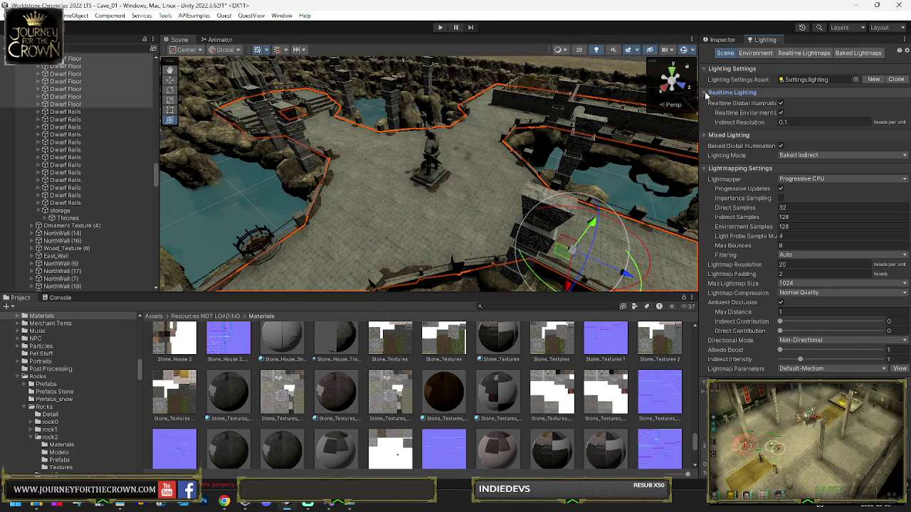
pyautogui.click(706, 93)
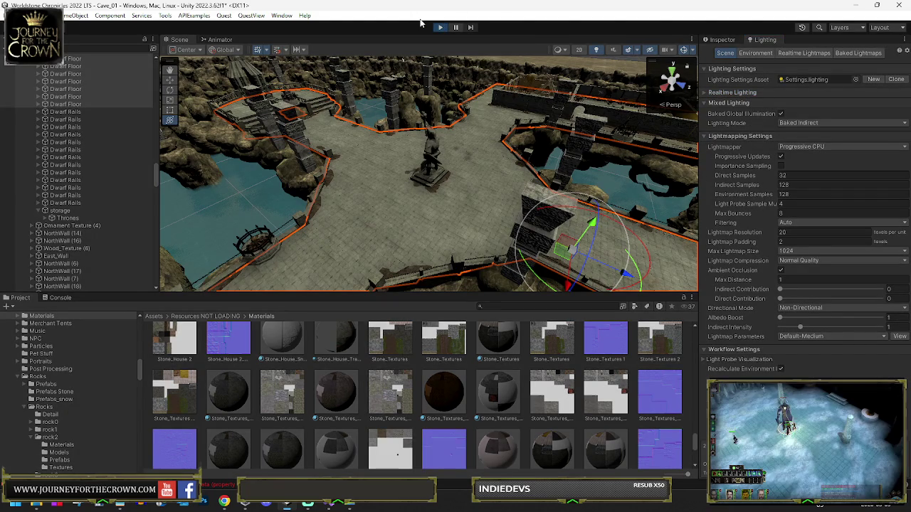
pyautogui.hotkey('ctrl', 'p')
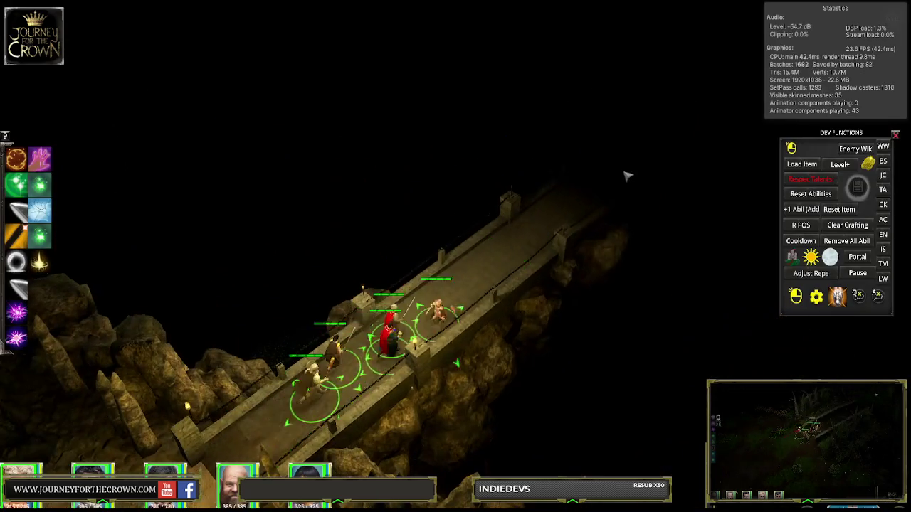
# Step: Walk the party along the bridge and deeper into the dark cave section beyond
pyautogui.click(627, 176)
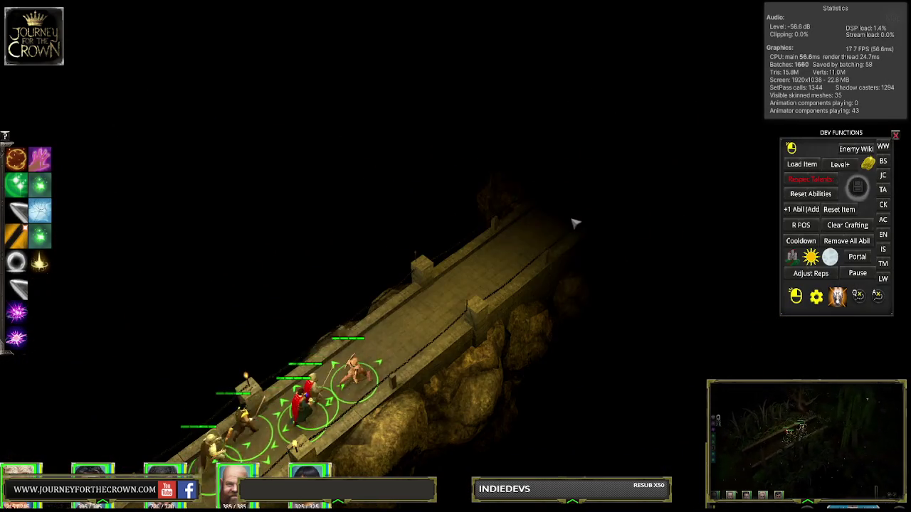
pyautogui.click(603, 197)
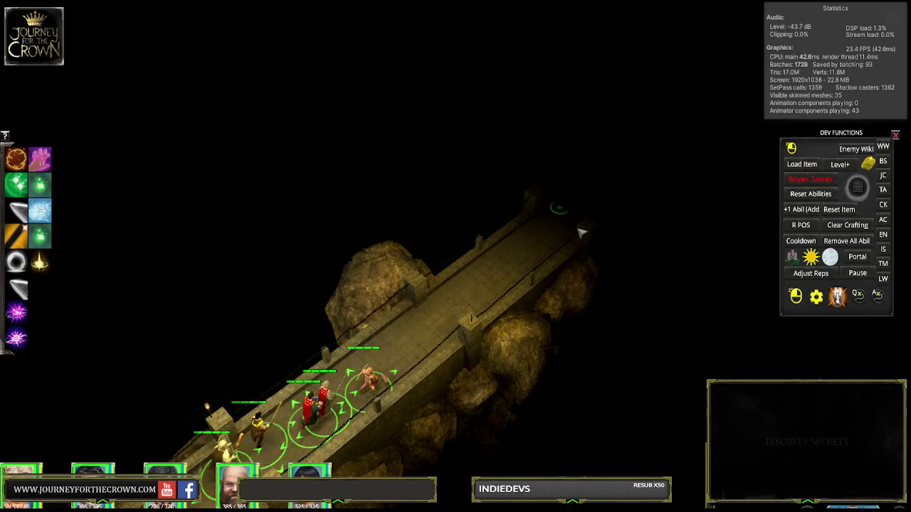
pyautogui.click(581, 232)
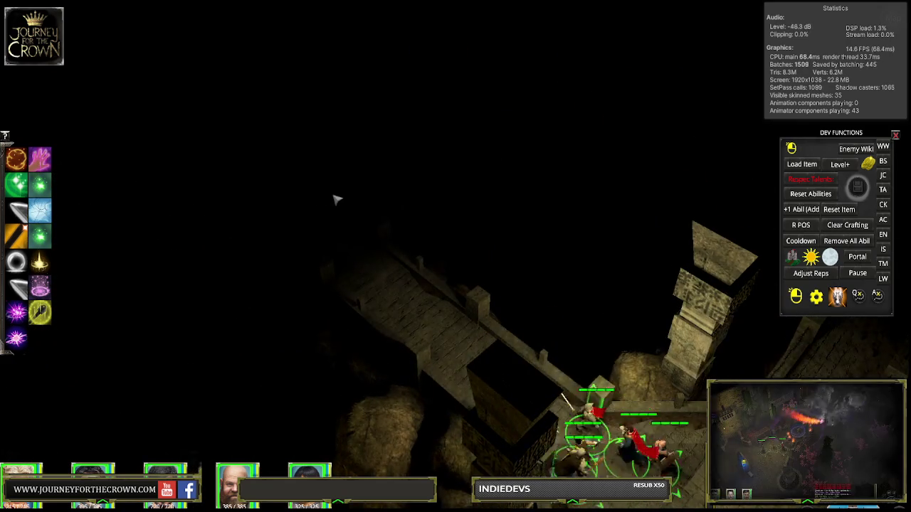
pyautogui.click(382, 236)
pyautogui.click(429, 247)
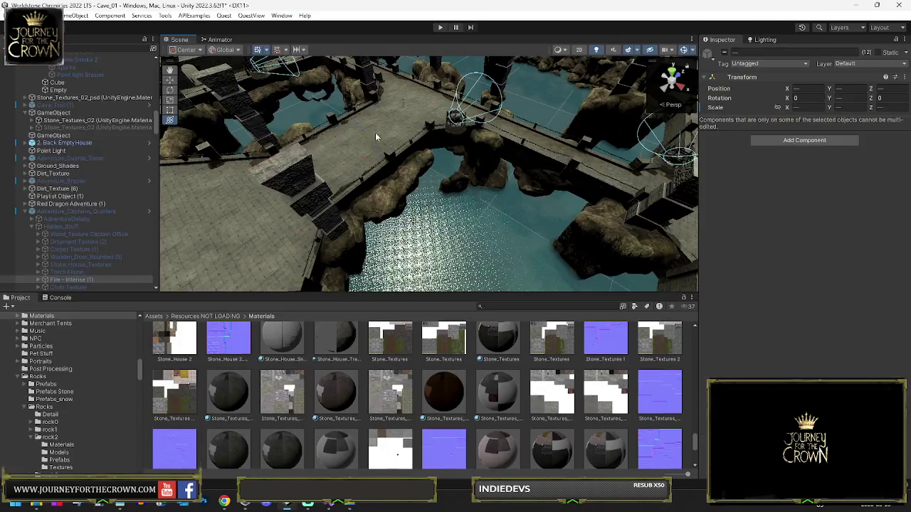
# Step: Select the Navmesh Bridges (Dont Merge) (1) group and untick its active checkbox
pyautogui.click(375, 132)
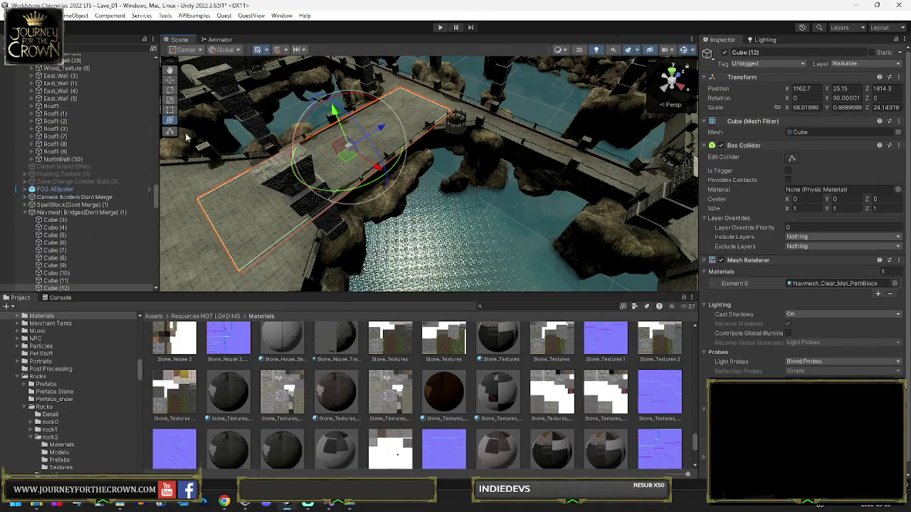
pyautogui.scroll(4, 80, 198)
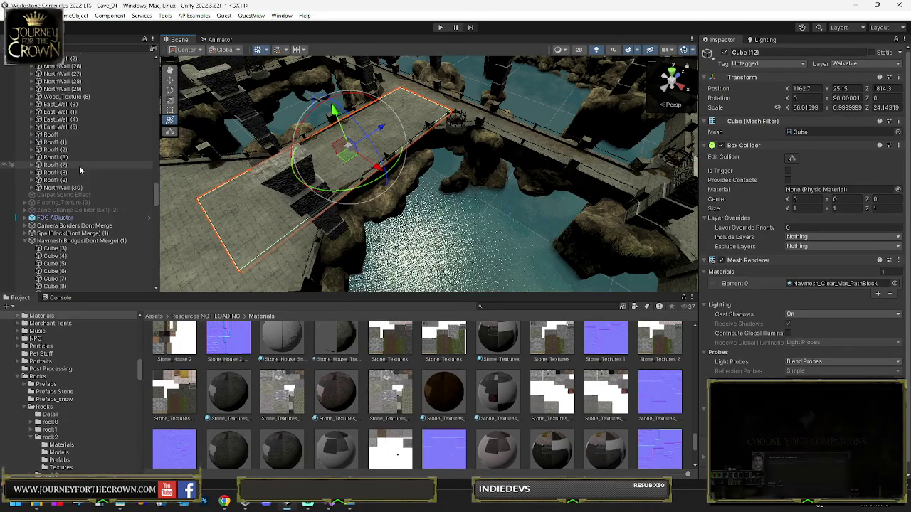
pyautogui.click(68, 241)
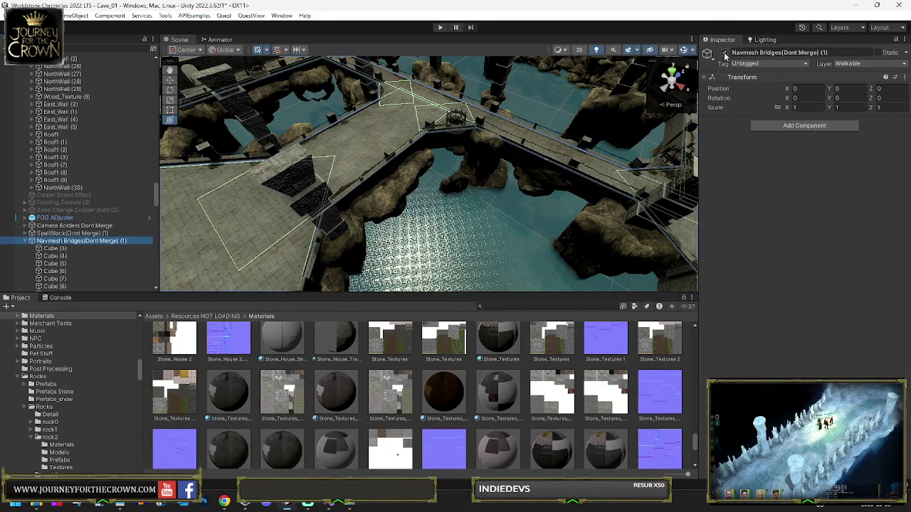
pyautogui.click(725, 54)
# Step: Select all the Dwarf Floor pieces and pull the view back over the whole cave level
pyautogui.click(343, 163)
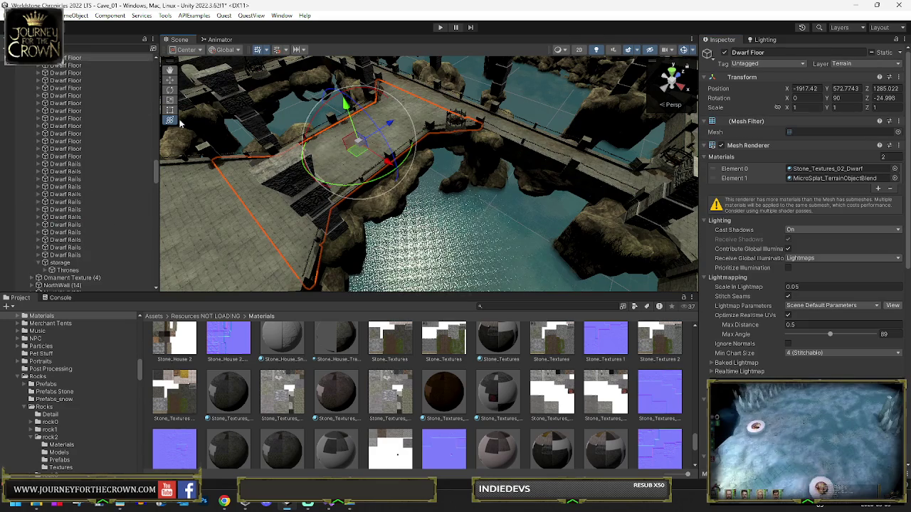
pyautogui.scroll(3, 96, 101)
pyautogui.click(68, 91)
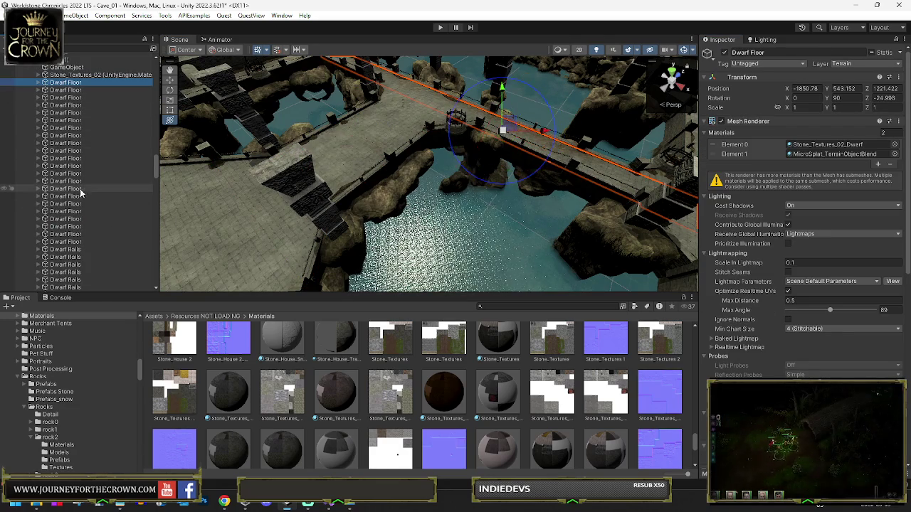
pyautogui.keyDown('shift'); pyautogui.click(82, 242); pyautogui.keyUp('shift')
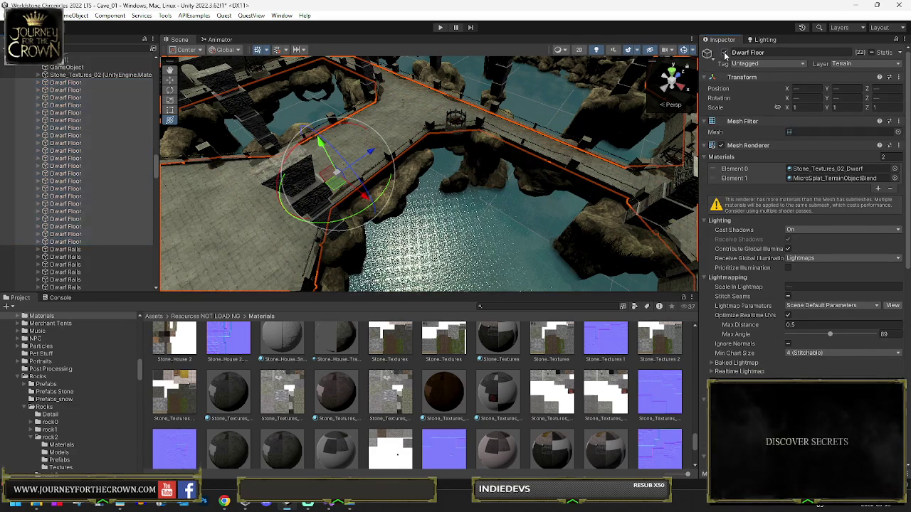
pyautogui.moveTo(624, 84); pyautogui.dragTo(368, 124)
pyautogui.moveTo(492, 214)
pyautogui.mouseDown()
pyautogui.moveTo(777, 150)
pyautogui.moveTo(631, 168)
pyautogui.moveTo(551, 144)
pyautogui.moveTo(546, 131)
pyautogui.mouseUp()
# Step: Activate the Terrain's Paint Terrain > Set Height tool and sample the room floor's 23.98553 height
pyautogui.click(562, 127)
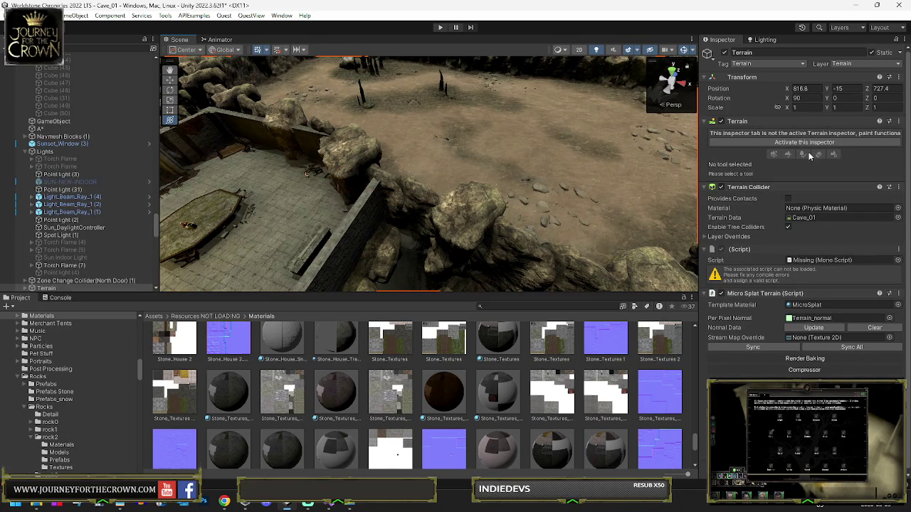
pyautogui.click(804, 142)
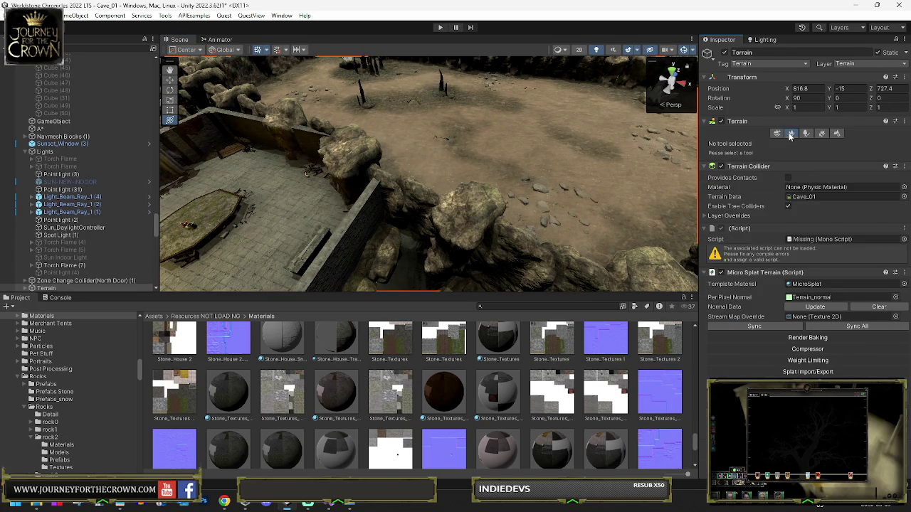
pyautogui.click(790, 134)
pyautogui.click(771, 144)
pyautogui.click(738, 155)
pyautogui.moveTo(441, 206)
pyautogui.mouseDown()
pyautogui.moveTo(501, 142)
pyautogui.moveTo(473, 171)
pyautogui.moveTo(430, 186)
pyautogui.moveTo(202, 176)
pyautogui.moveTo(364, 183)
pyautogui.mouseUp()
pyautogui.keyDown('shift'); pyautogui.click(502, 142); pyautogui.keyUp('shift')
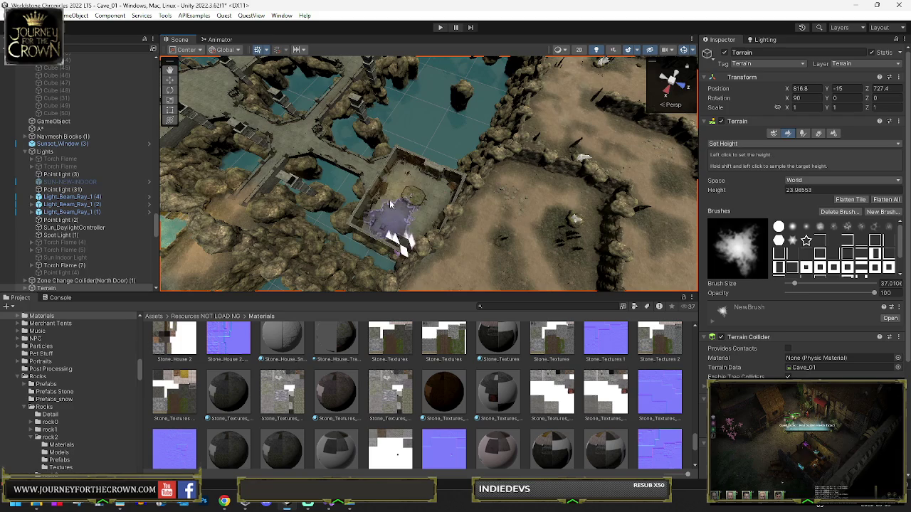
# Step: Orbit the Scene view around the walled rooms and compound to inspect the terrain
pyautogui.moveTo(417, 206)
pyautogui.mouseDown()
pyautogui.moveTo(448, 179)
pyautogui.moveTo(581, 167)
pyautogui.moveTo(493, 184)
pyautogui.mouseUp()
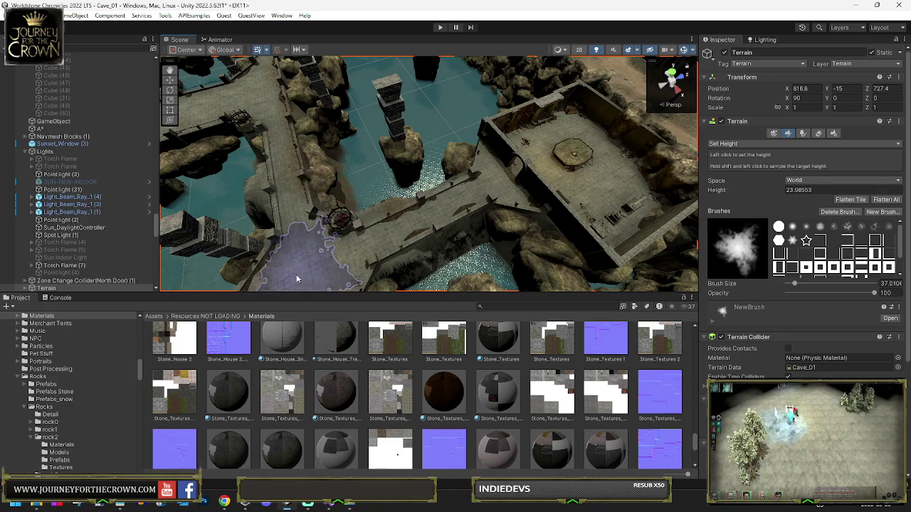
pyautogui.moveTo(306, 253)
pyautogui.mouseDown()
pyautogui.moveTo(315, 203)
pyautogui.moveTo(307, 208)
pyautogui.mouseUp()
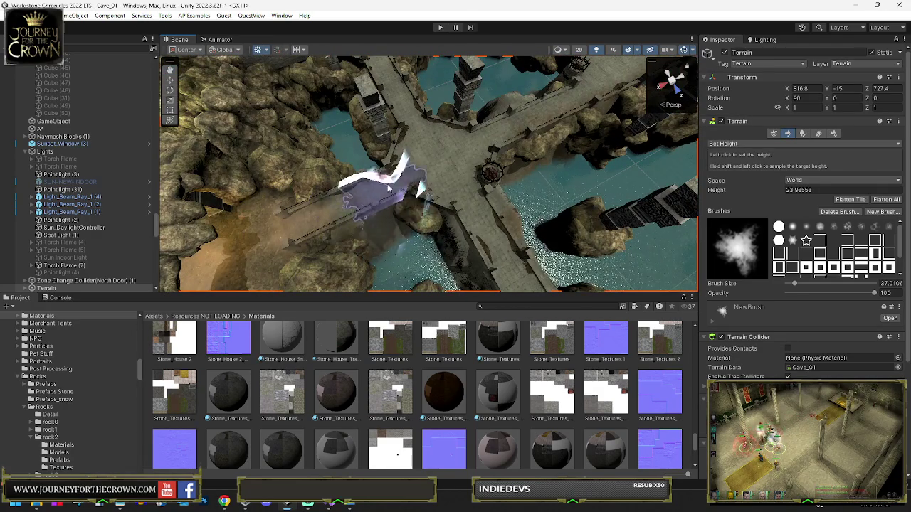
pyautogui.moveTo(377, 71); pyautogui.dragTo(366, 114)
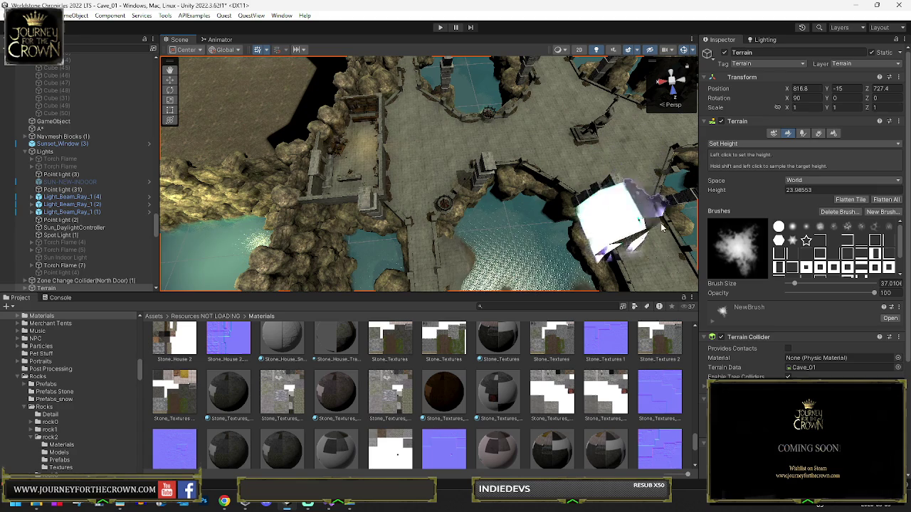
pyautogui.moveTo(684, 281); pyautogui.dragTo(477, 124)
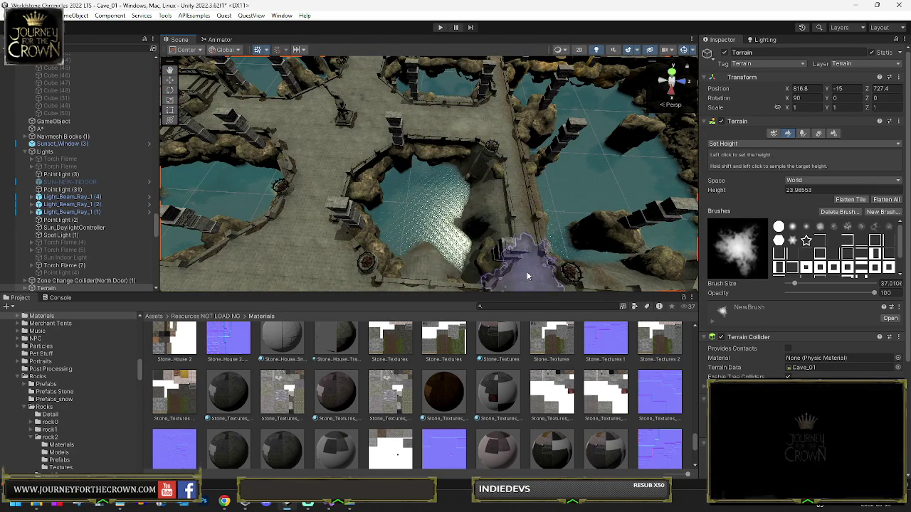
pyautogui.moveTo(495, 55)
pyautogui.mouseDown()
pyautogui.moveTo(501, 108)
pyautogui.moveTo(488, 102)
pyautogui.mouseUp()
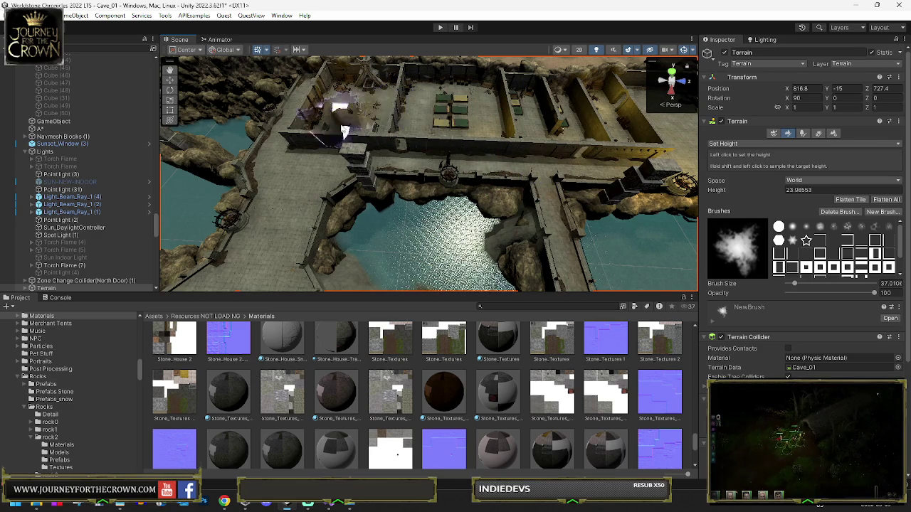
pyautogui.moveTo(636, 145); pyautogui.dragTo(437, 146)
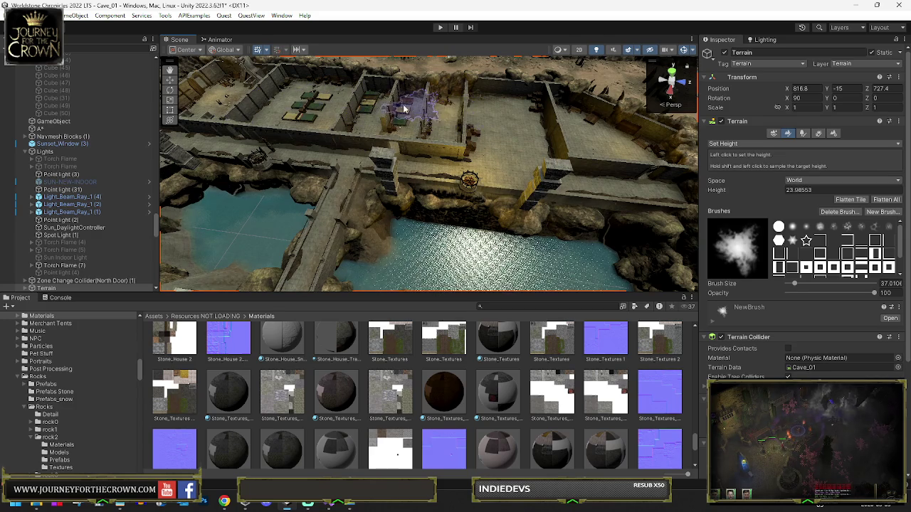
# Step: Orbit and zoom the Scene view to inspect the terrain and buildings from another angle
pyautogui.moveTo(261, 114)
pyautogui.mouseDown()
pyautogui.moveTo(103, 86)
pyautogui.moveTo(244, 105)
pyautogui.moveTo(342, 139)
pyautogui.mouseUp()
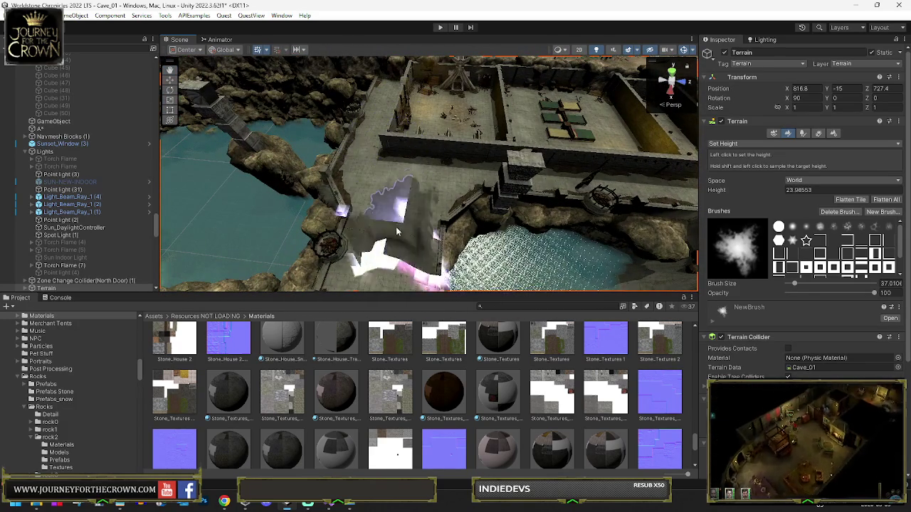
pyautogui.scroll(5, 398, 225)
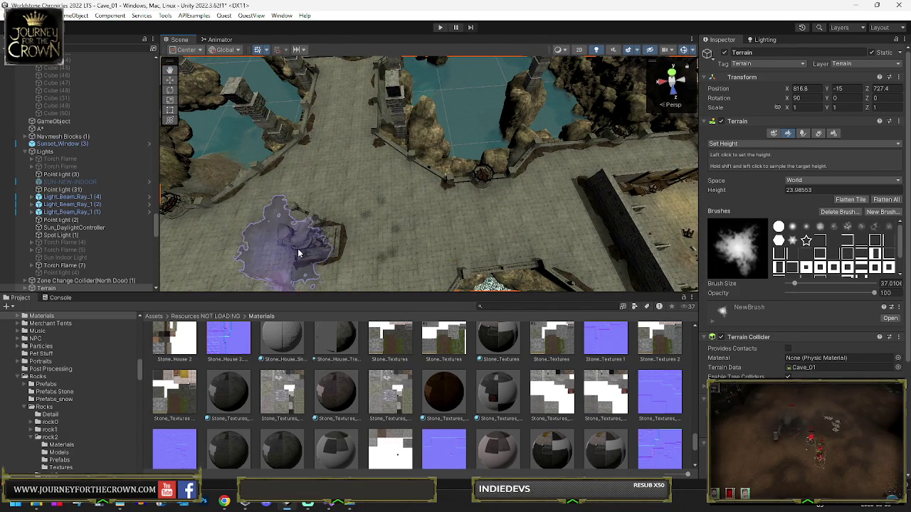
pyautogui.moveTo(335, 235)
pyautogui.mouseDown()
pyautogui.moveTo(356, 213)
pyautogui.moveTo(327, 203)
pyautogui.moveTo(368, 188)
pyautogui.mouseUp()
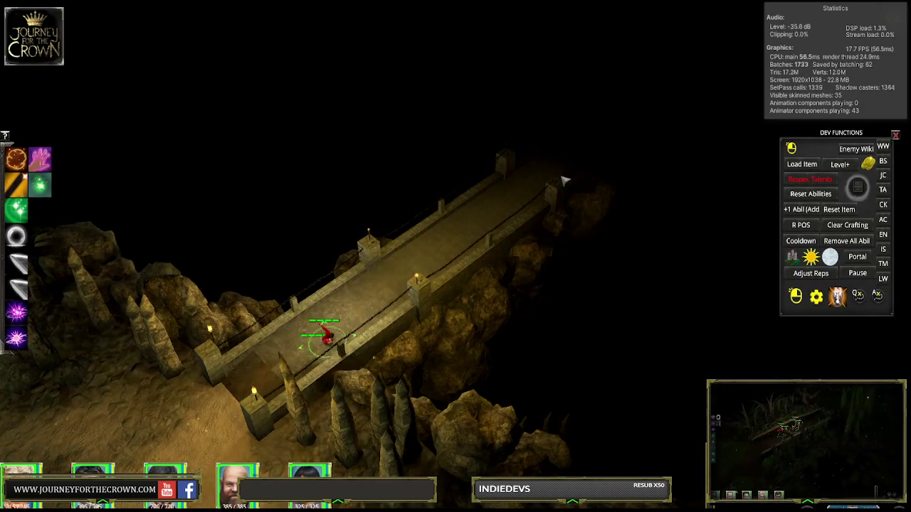
# Step: Walk the party up the lit bridge into the white-crystal cave chamber
pyautogui.click(564, 177)
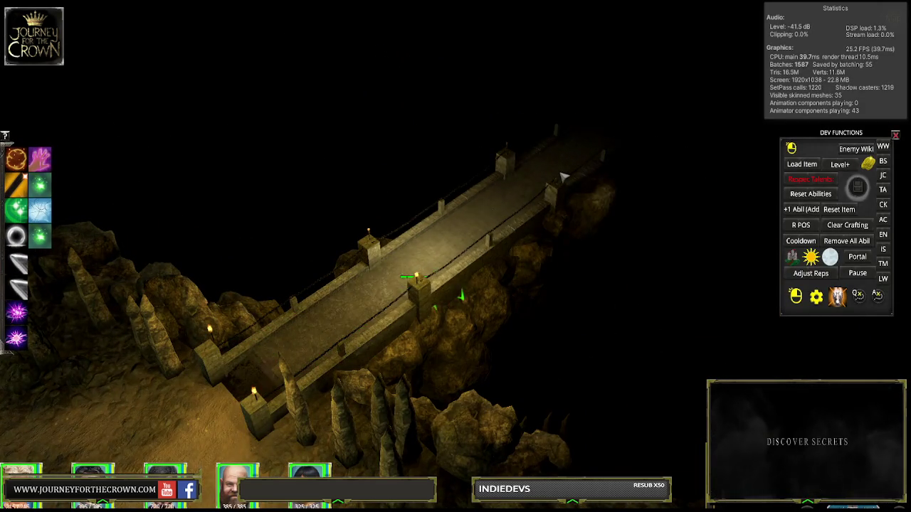
pyautogui.click(610, 143)
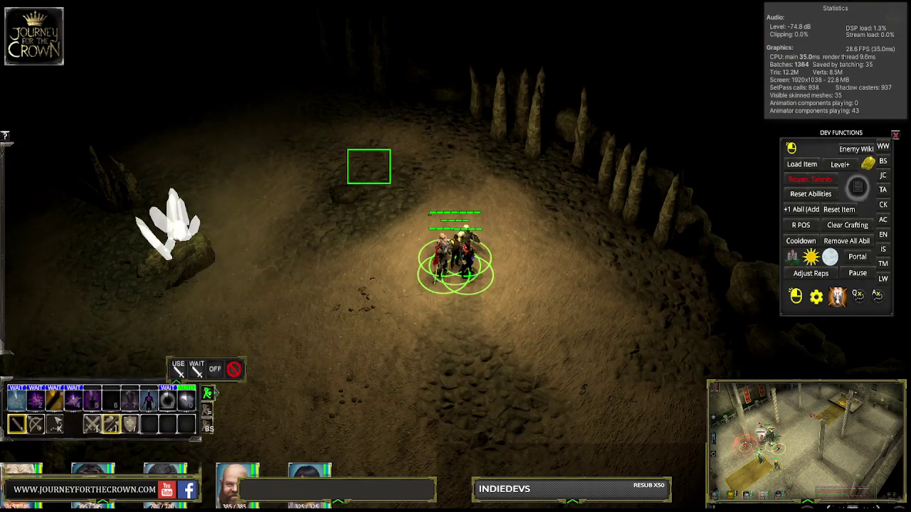
# Step: Walk the party into the next cave area, up the bridge and into the chamber
pyautogui.click(335, 149)
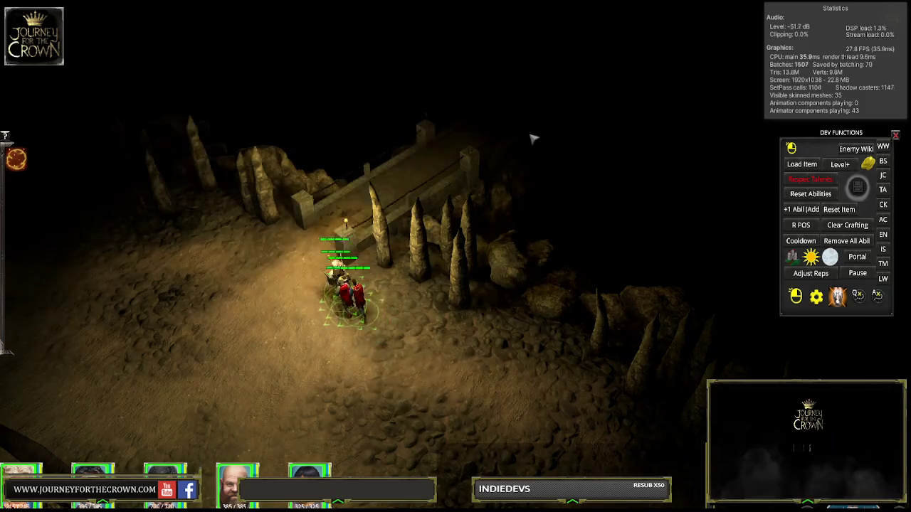
pyautogui.click(547, 107)
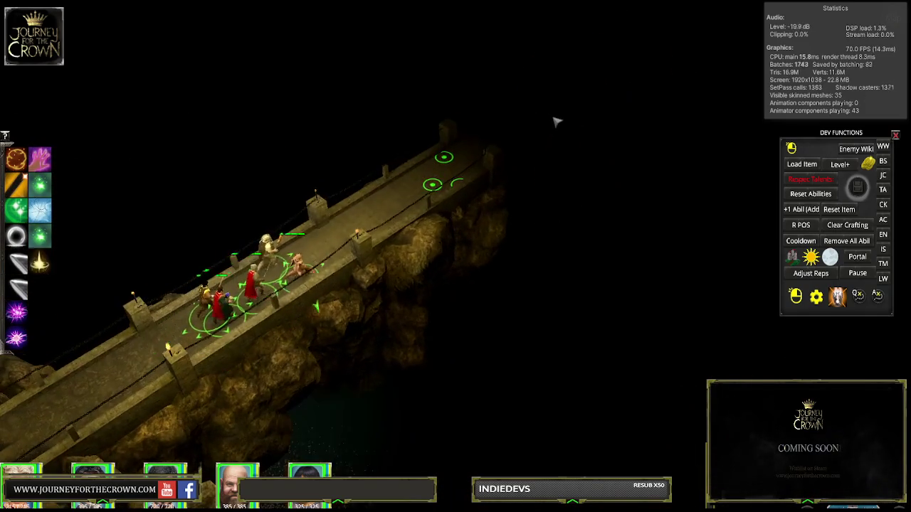
pyautogui.click(545, 94)
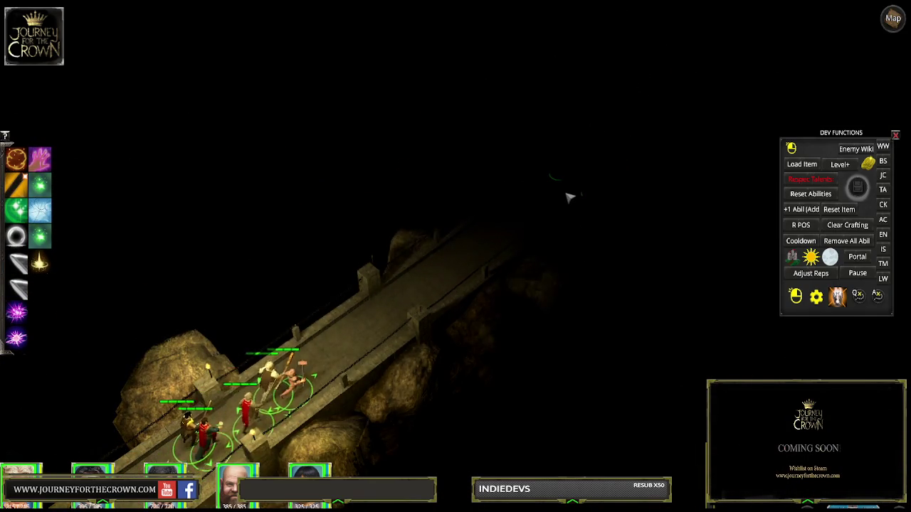
pyautogui.click(588, 189)
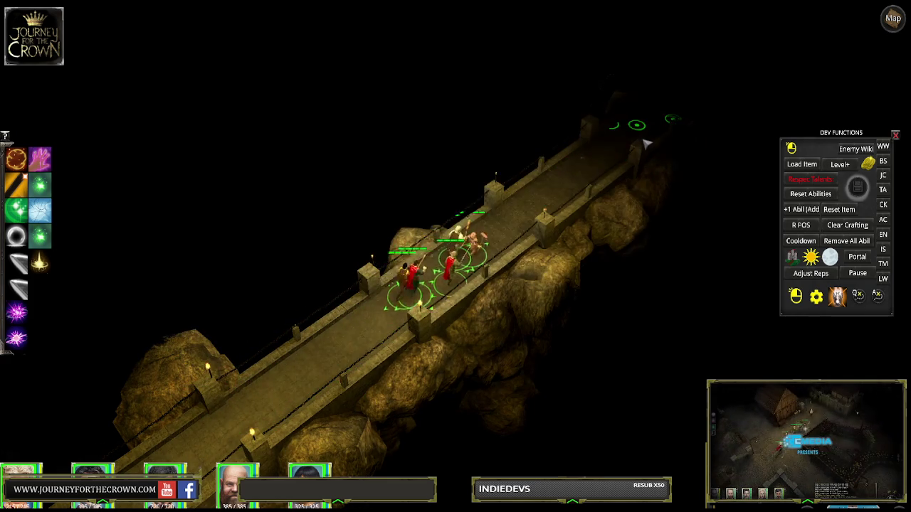
pyautogui.click(628, 156)
pyautogui.click(633, 146)
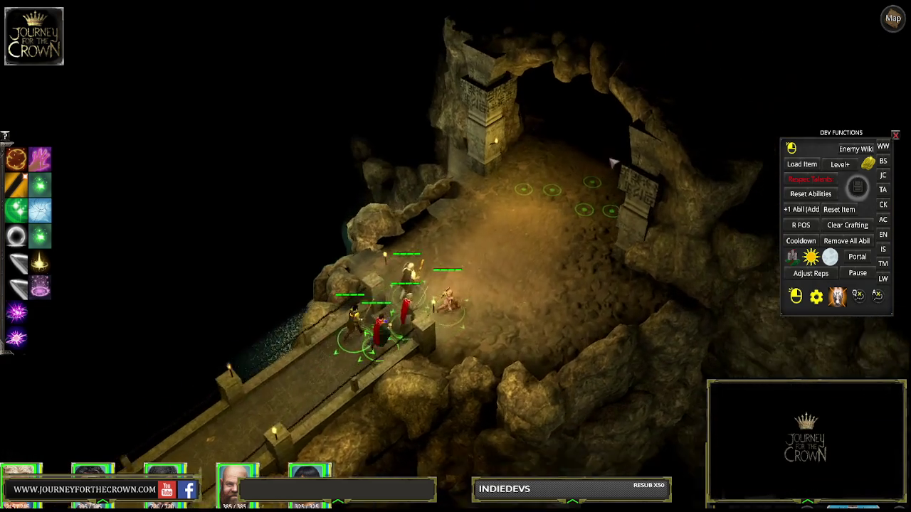
pyautogui.click(582, 163)
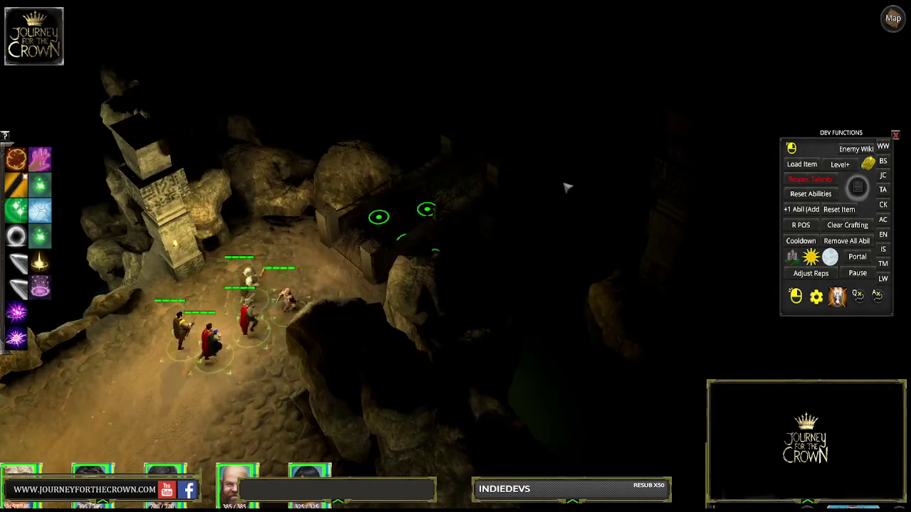
# Step: Cross the dark bridge onto the stone platform and open the save-game slots
pyautogui.click(542, 164)
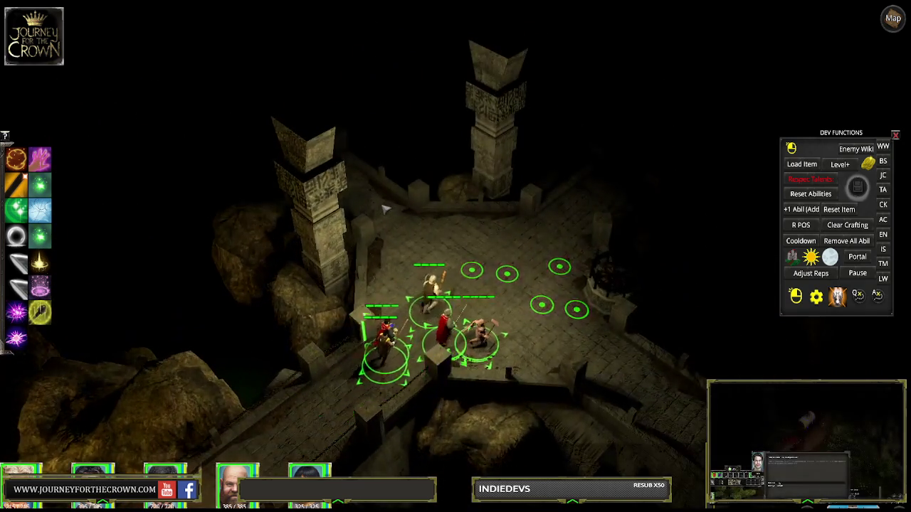
pyautogui.click(349, 192)
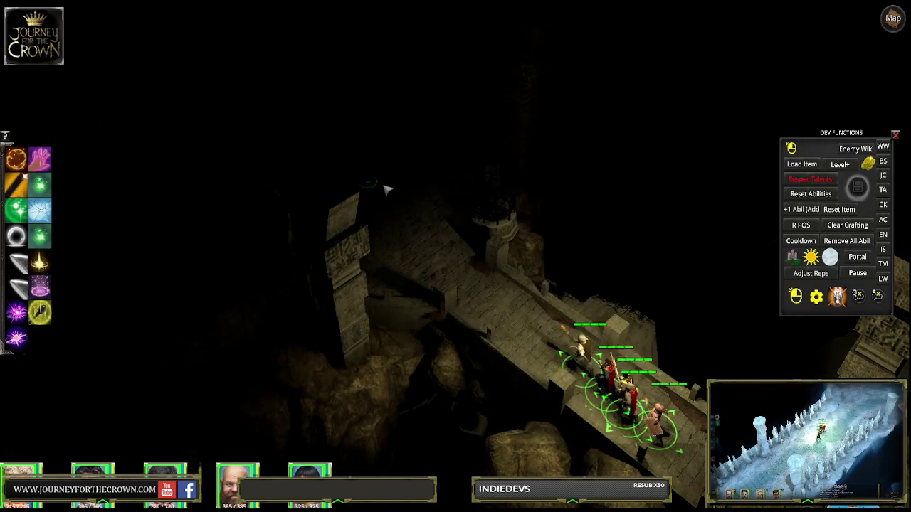
pyautogui.click(388, 188)
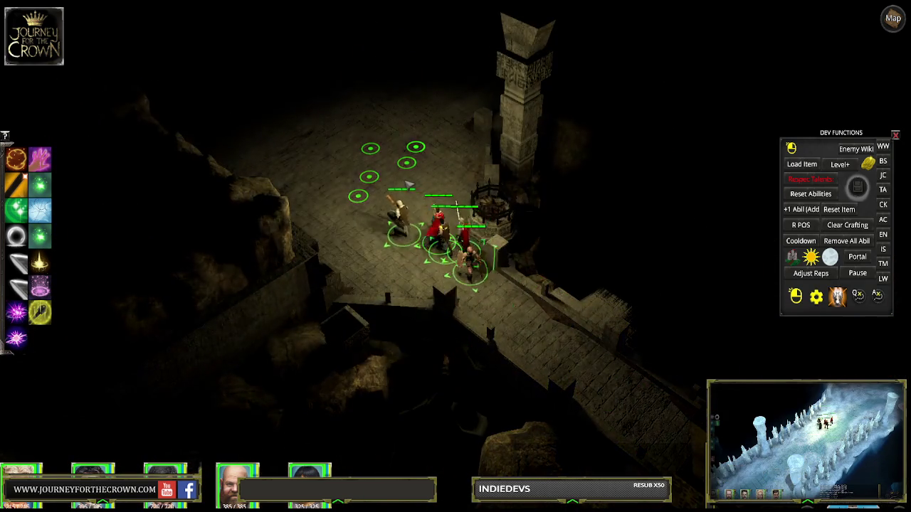
pyautogui.click(858, 187)
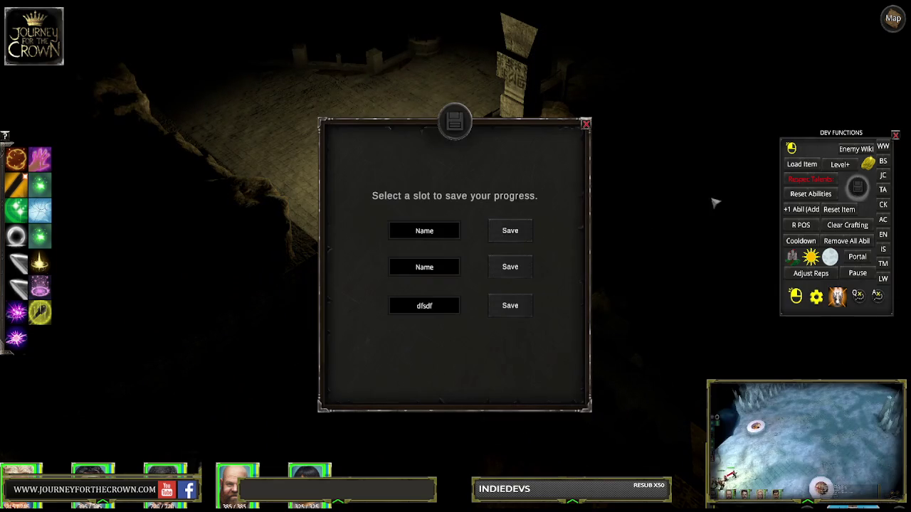
# Step: Save progress to the third slot, confirm the overwrite, close the panel, and select the party
pyautogui.click(519, 306)
pyautogui.click(417, 318)
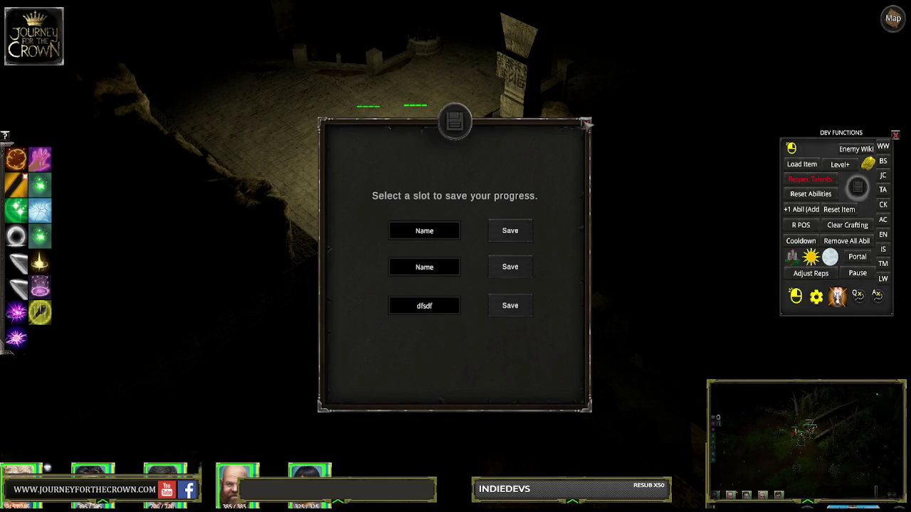
pyautogui.click(585, 124)
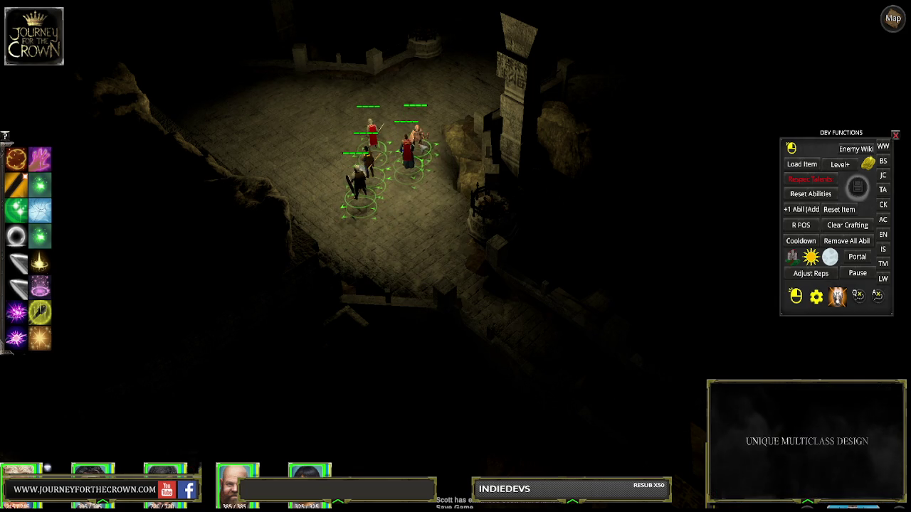
pyautogui.moveTo(329, 118); pyautogui.dragTo(382, 203)
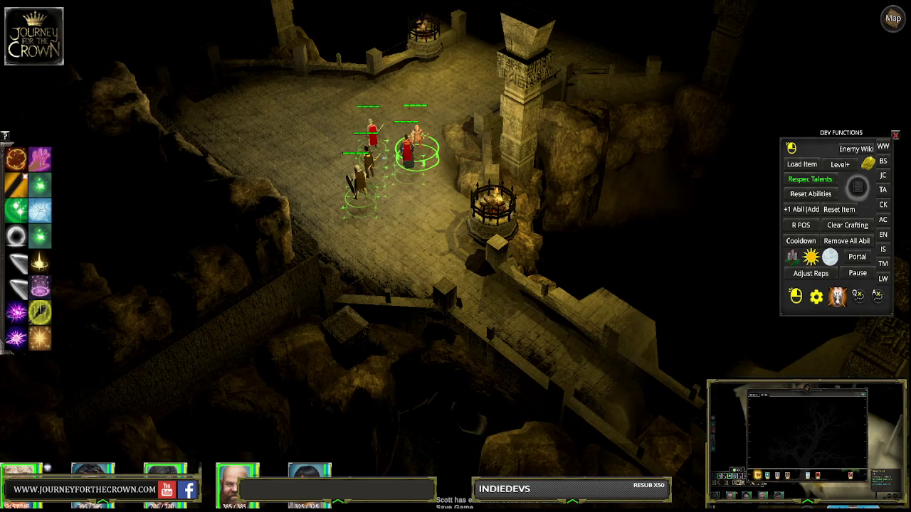
# Step: Reselect the whole party and walk them around the statue and onward through the courtyard
pyautogui.moveTo(297, 100); pyautogui.dragTo(430, 231)
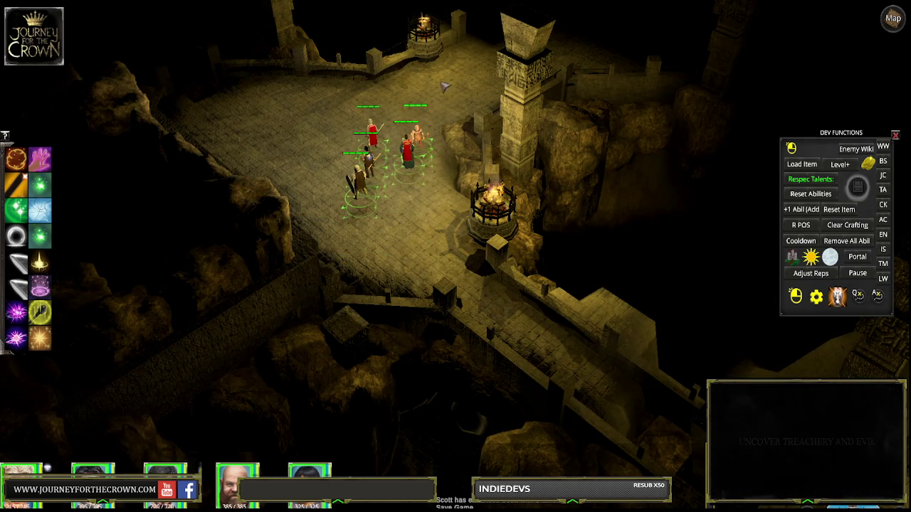
pyautogui.click(459, 65)
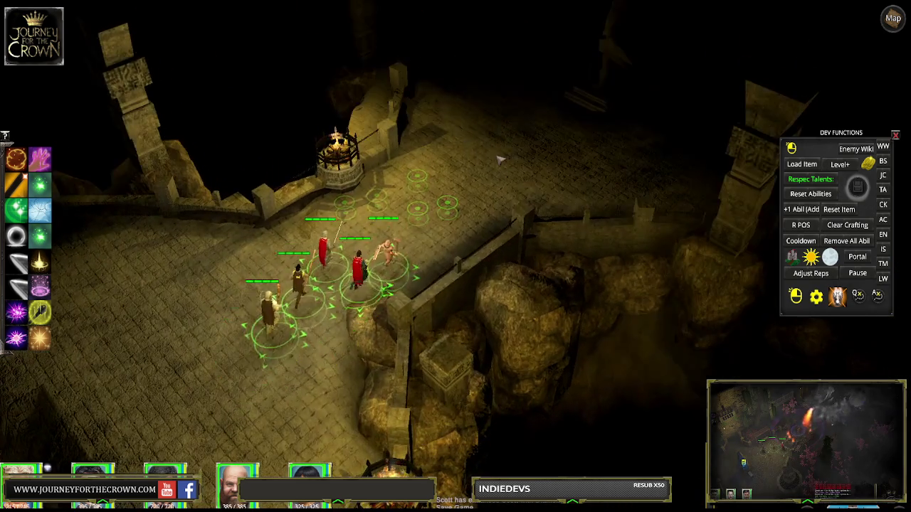
pyautogui.click(399, 222)
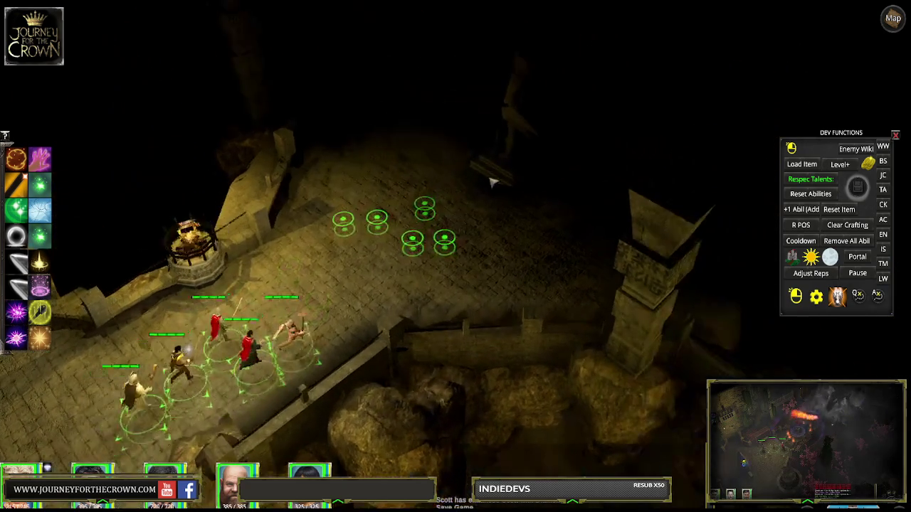
pyautogui.click(532, 196)
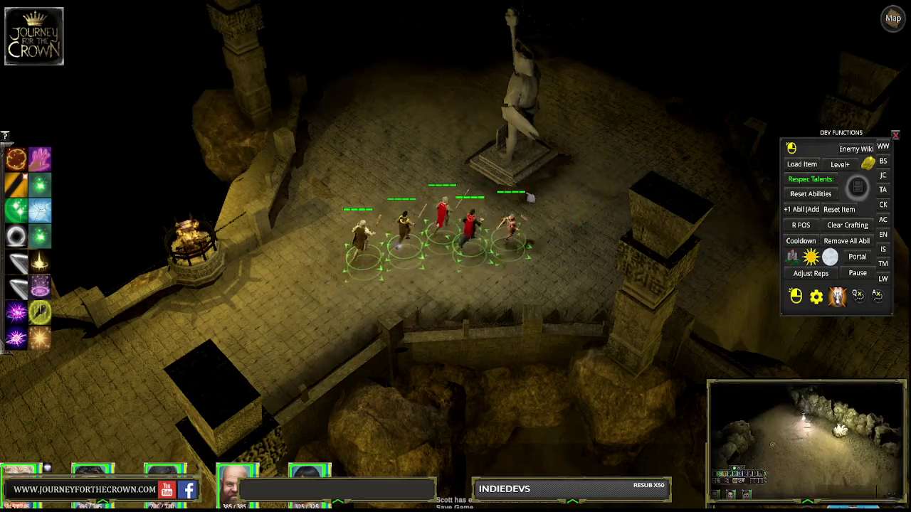
pyautogui.click(576, 203)
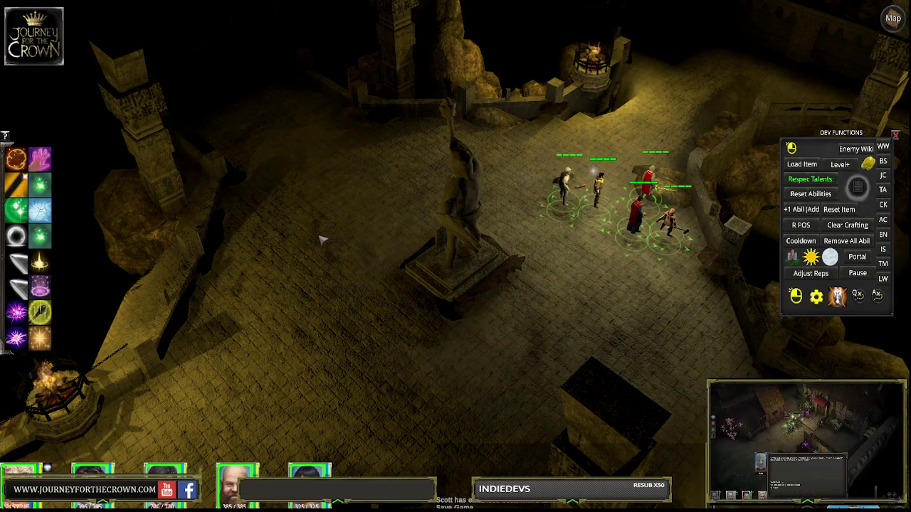
pyautogui.click(409, 343)
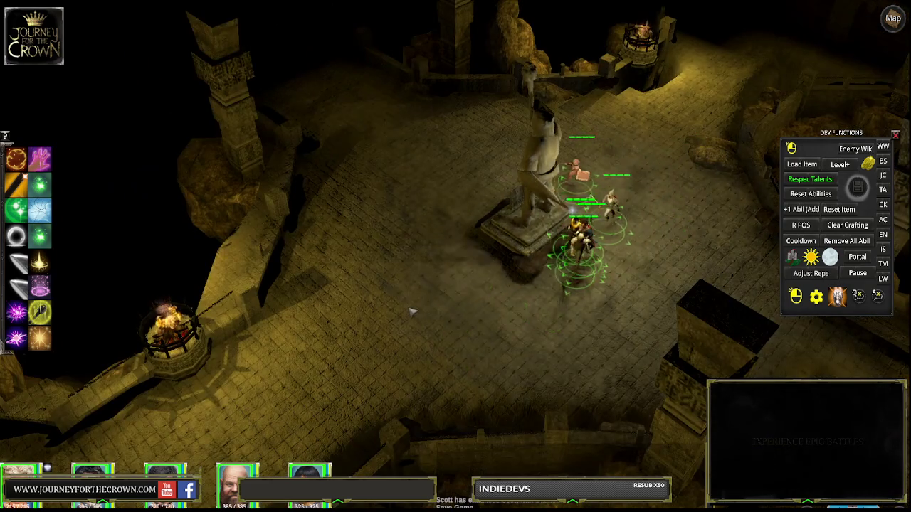
pyautogui.click(412, 311)
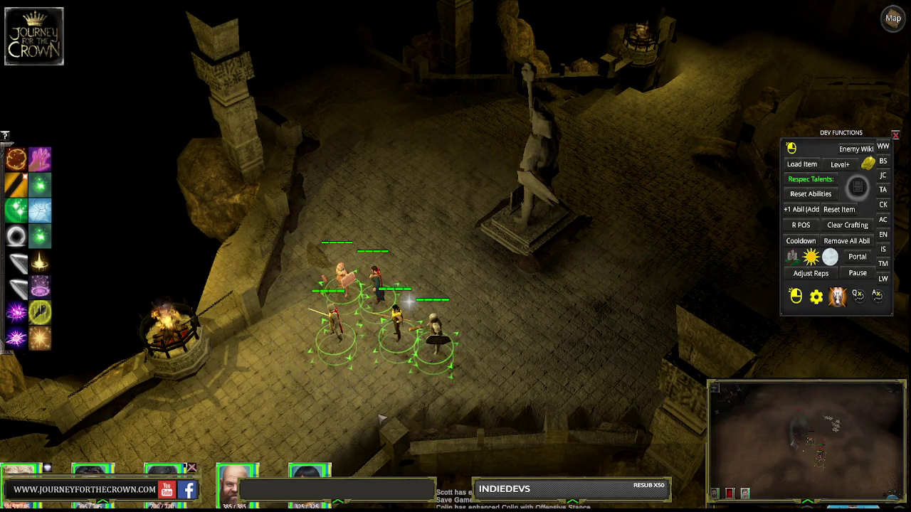
pyautogui.click(366, 204)
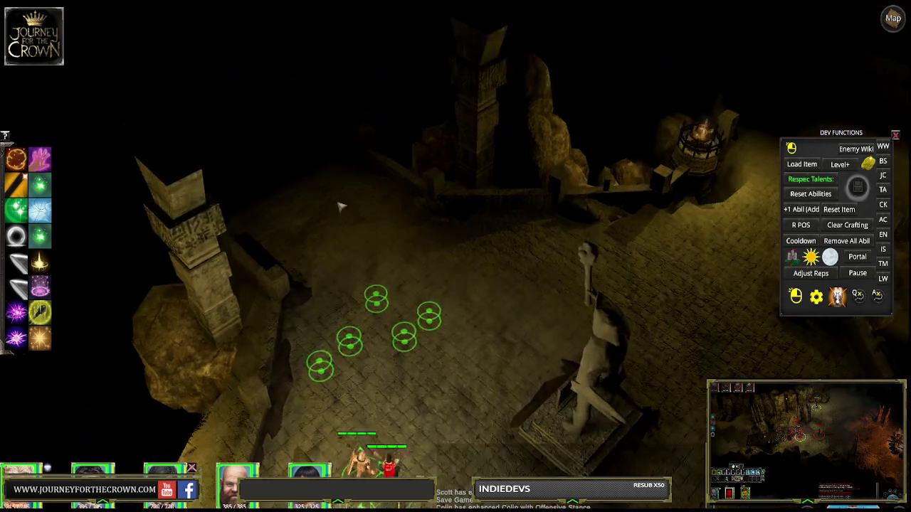
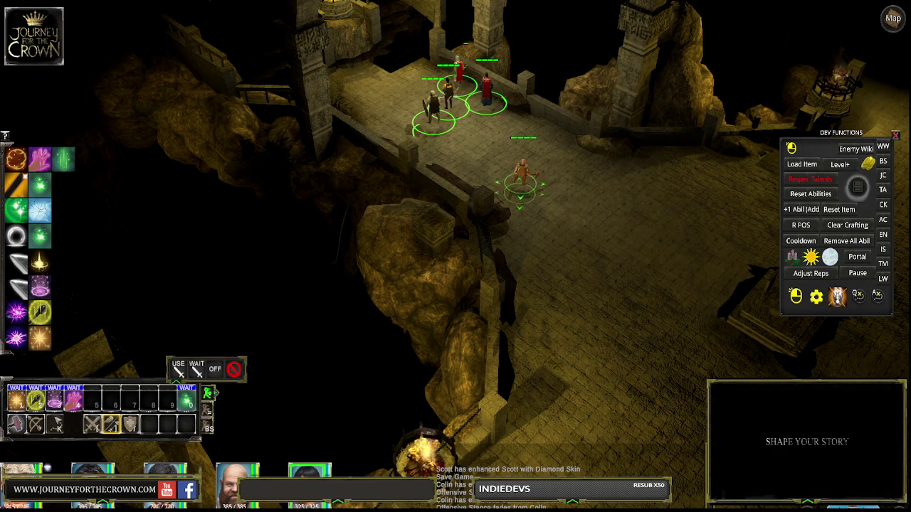
# Step: Walk the hero across the stone bridges, open the transmute screen, then select a Dwarf Floor piece
pyautogui.click(601, 298)
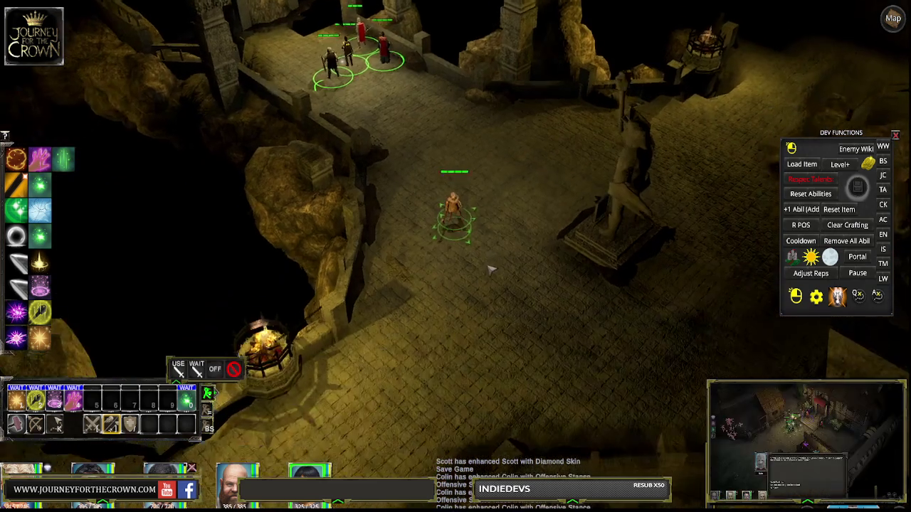
pyautogui.click(453, 314)
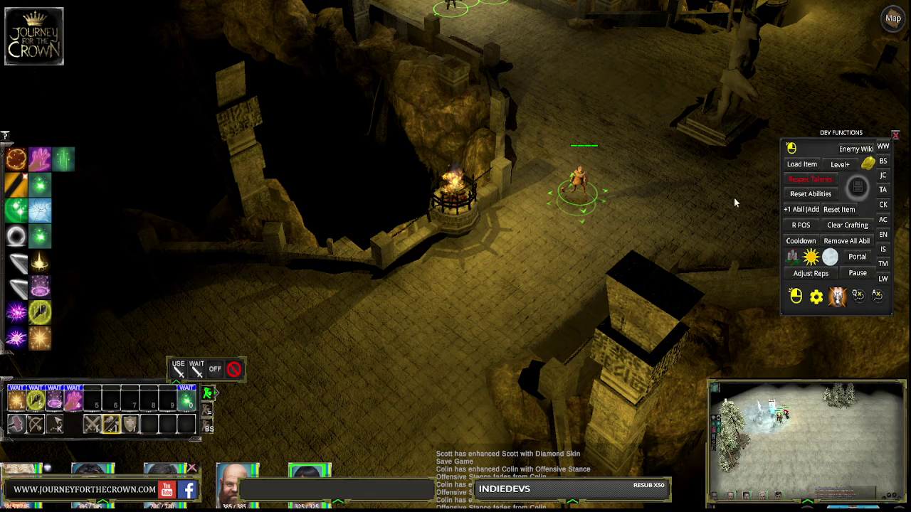
pyautogui.click(803, 165)
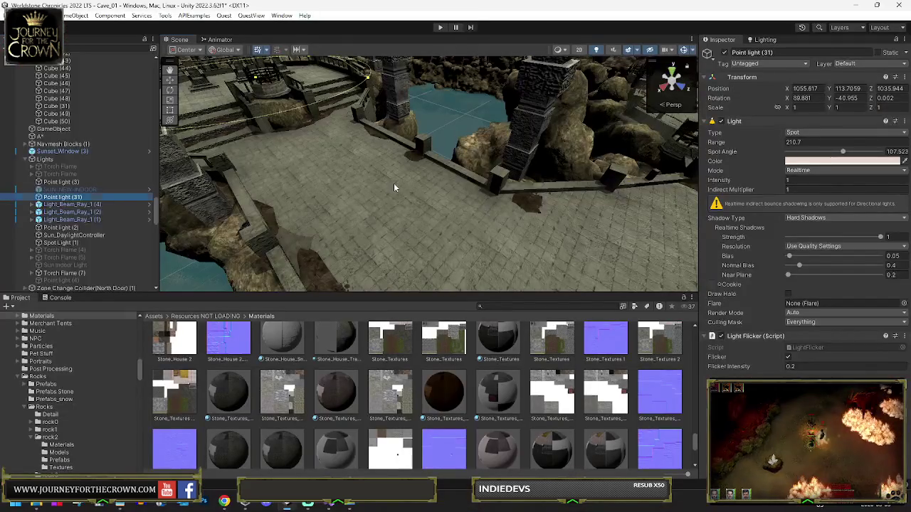
pyautogui.click(394, 183)
pyautogui.scroll(5, 124, 124)
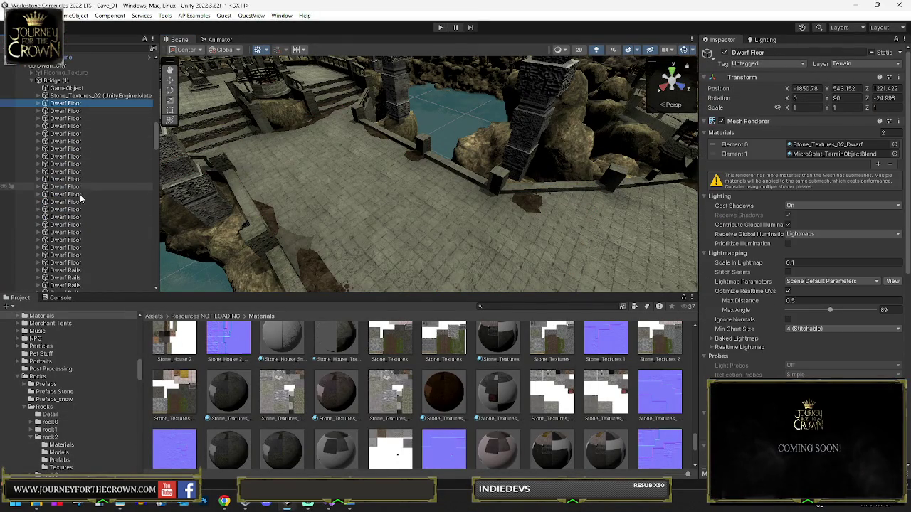
# Step: Select all Dwarf Floor objects and toggle them inactive and back to active
pyautogui.keyDown('shift'); pyautogui.click(71, 263); pyautogui.keyUp('shift')
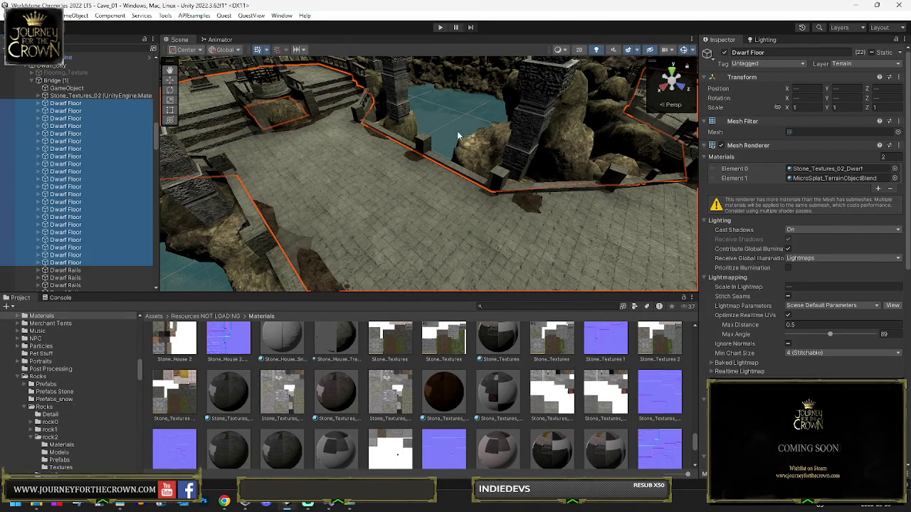
pyautogui.click(724, 54)
pyautogui.click(724, 55)
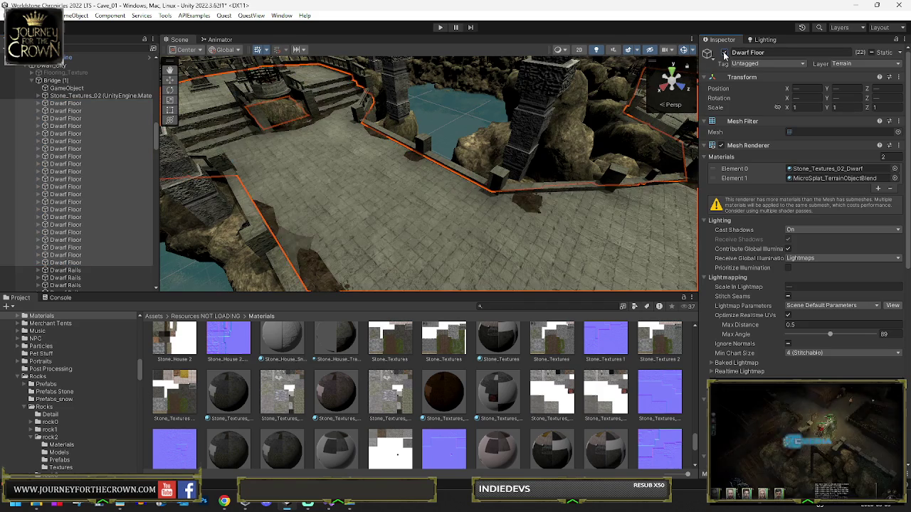
pyautogui.scroll(5, 327, 151)
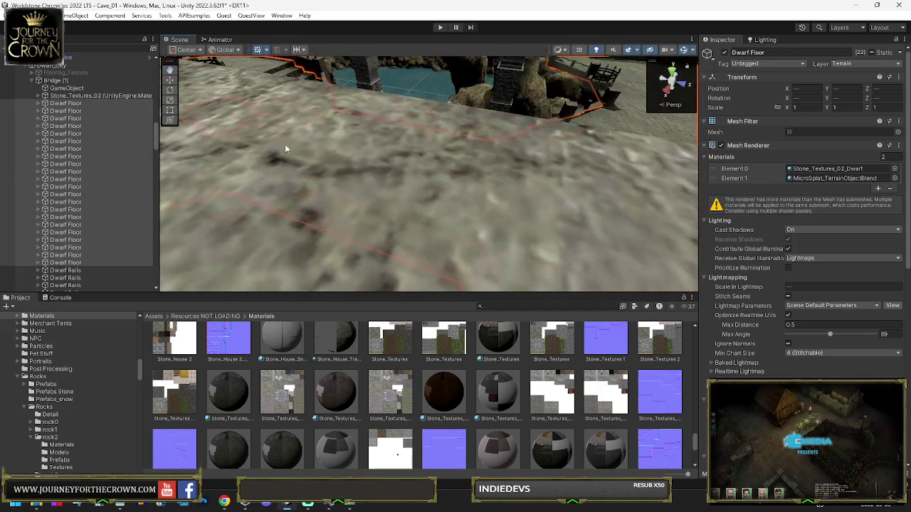
# Step: Find the Terrain object by searching 'terrain' in the Hierarchy, select it, then clear the search
pyautogui.click(72, 53)
pyautogui.write('terrain')
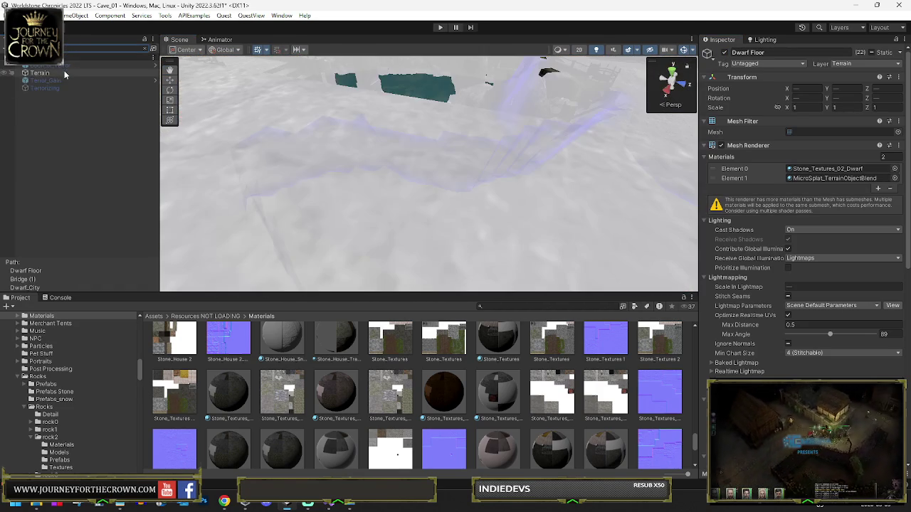
pyautogui.click(57, 73)
pyautogui.moveTo(381, 119)
pyautogui.mouseDown()
pyautogui.moveTo(401, 138)
pyautogui.moveTo(300, 132)
pyautogui.mouseUp()
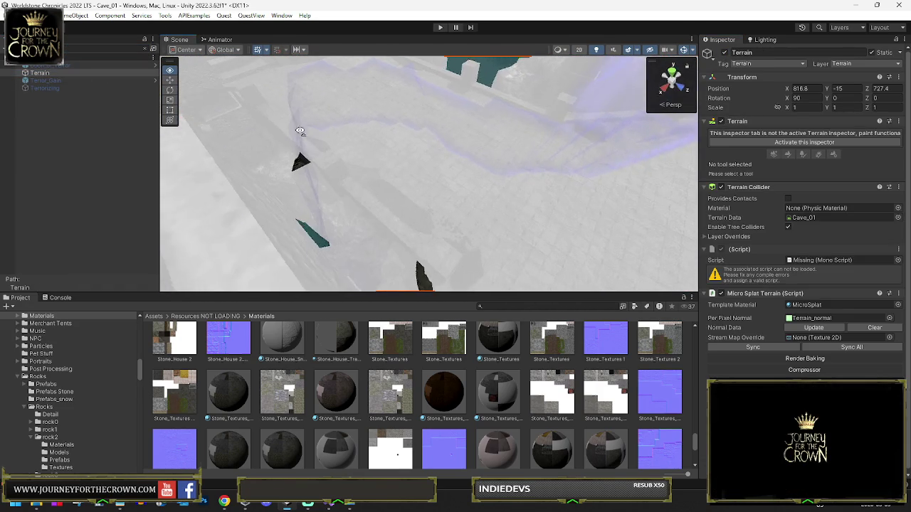
pyautogui.click(145, 48)
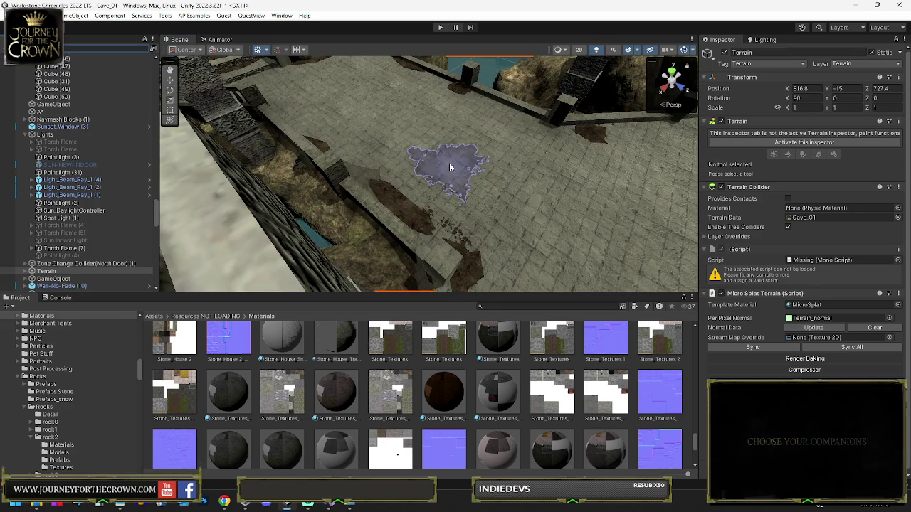
# Step: Enable the terrain tools and switch to Set Height sculpting
pyautogui.click(768, 142)
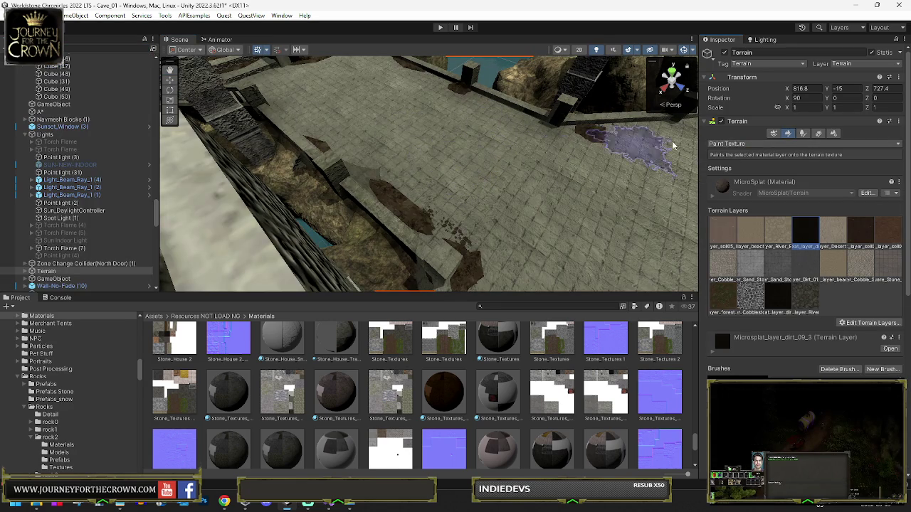
pyautogui.click(746, 143)
pyautogui.click(741, 155)
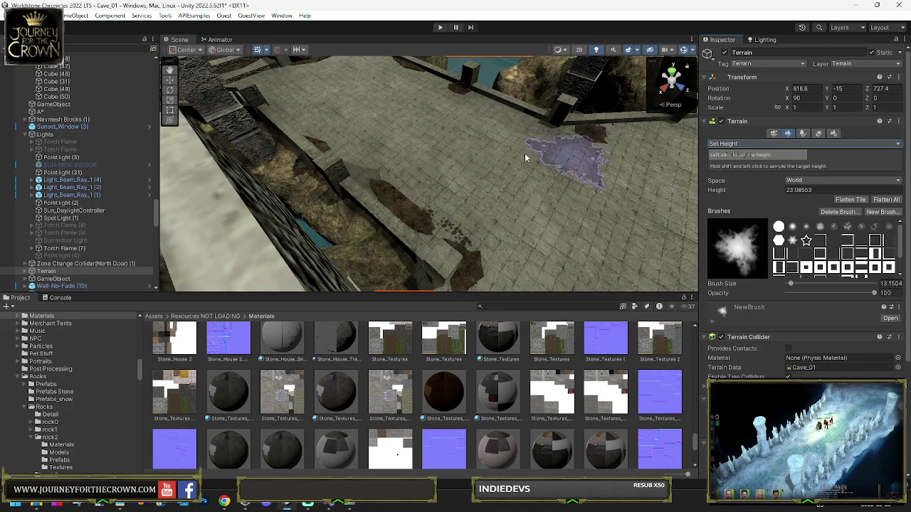
# Step: Set the target Height to 25.5, trying 25 and 26 first, while viewing the stone floor
pyautogui.doubleClick(820, 188)
pyautogui.write('25')
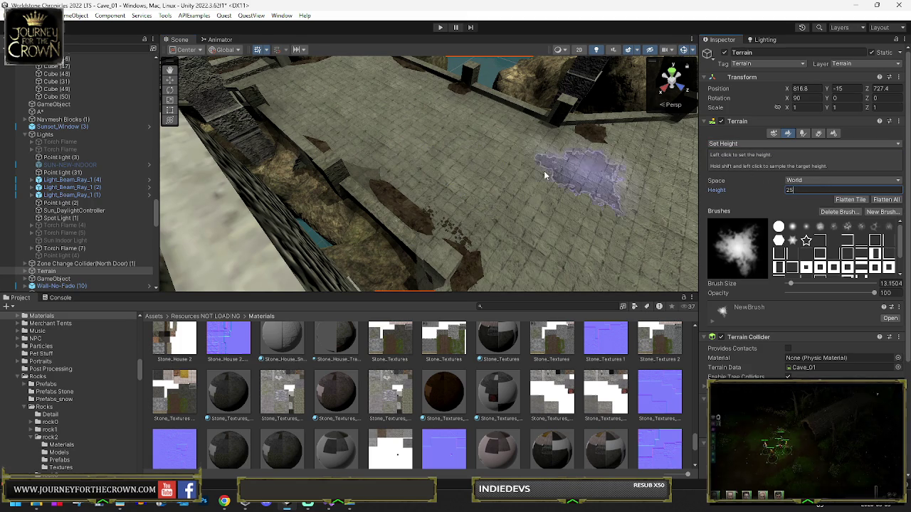
pyautogui.press('Return')
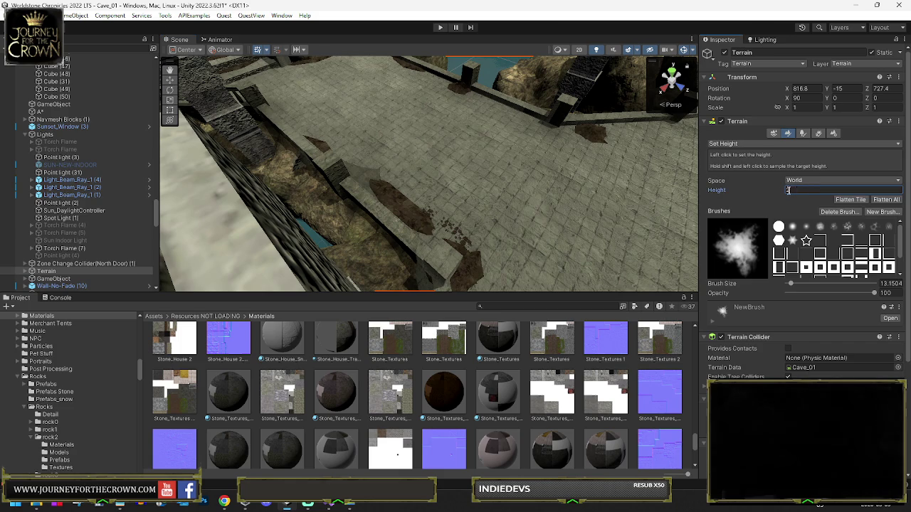
pyautogui.write('6')
pyautogui.press('Return')
pyautogui.moveTo(546, 178); pyautogui.dragTo(531, 111)
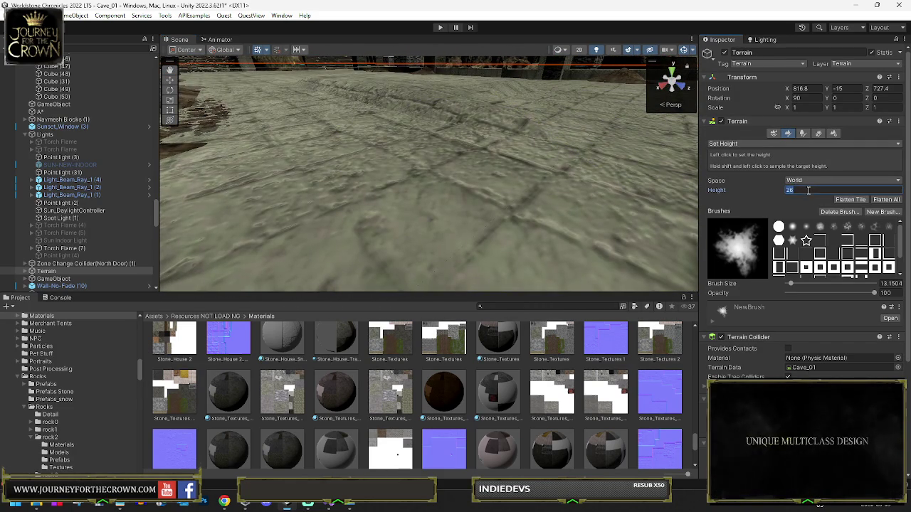
pyautogui.write('.5')
pyautogui.press('Return')
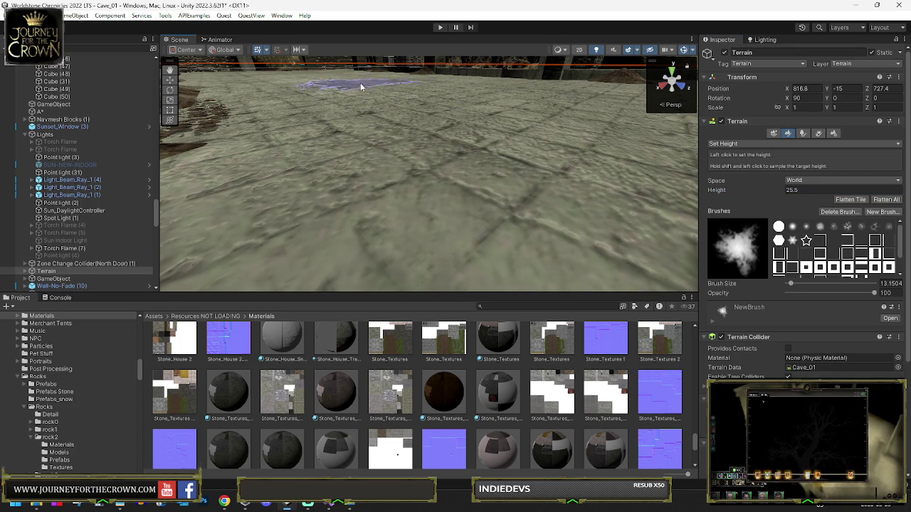
pyautogui.moveTo(413, 100)
pyautogui.mouseDown()
pyautogui.moveTo(417, 106)
pyautogui.moveTo(399, 116)
pyautogui.moveTo(406, 177)
pyautogui.moveTo(398, 188)
pyautogui.mouseUp()
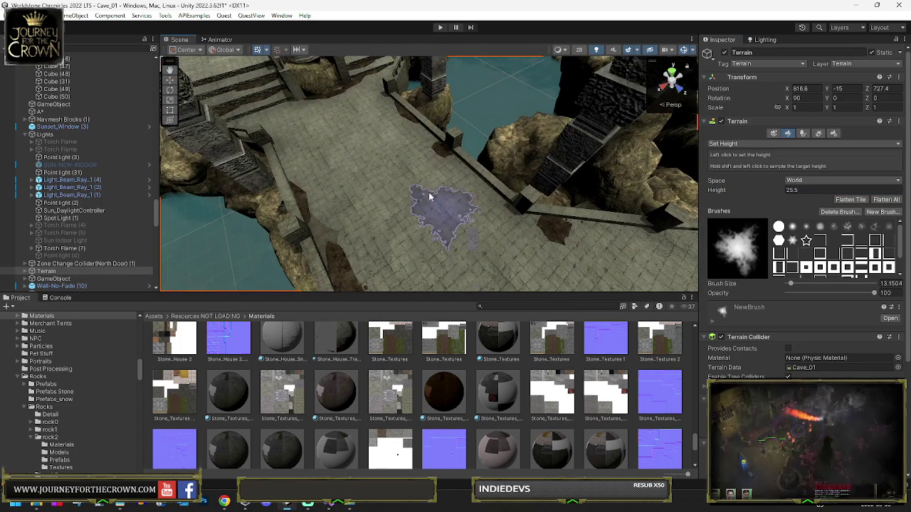
pyautogui.moveTo(466, 233)
pyautogui.mouseDown()
pyautogui.moveTo(474, 220)
pyautogui.moveTo(380, 148)
pyautogui.moveTo(368, 116)
pyautogui.moveTo(380, 126)
pyautogui.moveTo(406, 120)
pyautogui.moveTo(316, 123)
pyautogui.mouseUp()
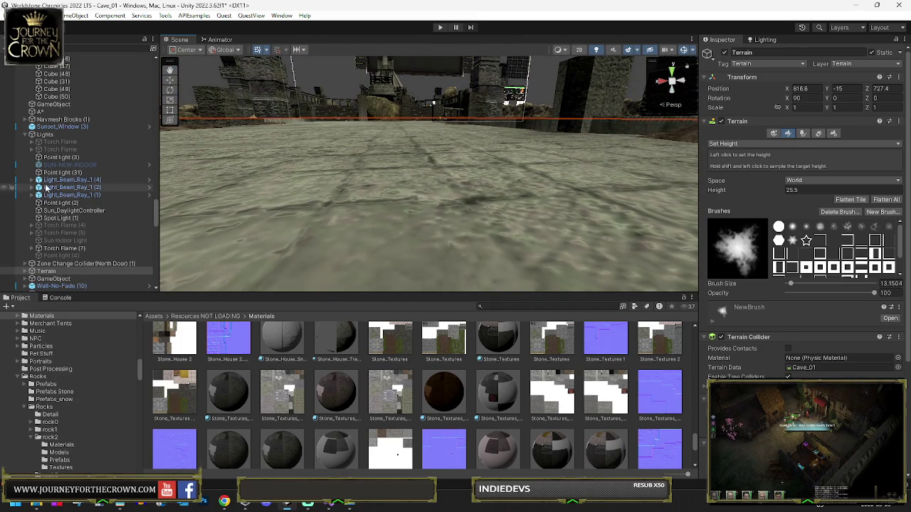
# Step: Select all 22 Dwarf Floor objects from the first to the last in the Hierarchy
pyautogui.scroll(10, 99, 143)
pyautogui.moveTo(158, 171); pyautogui.dragTo(156, 134)
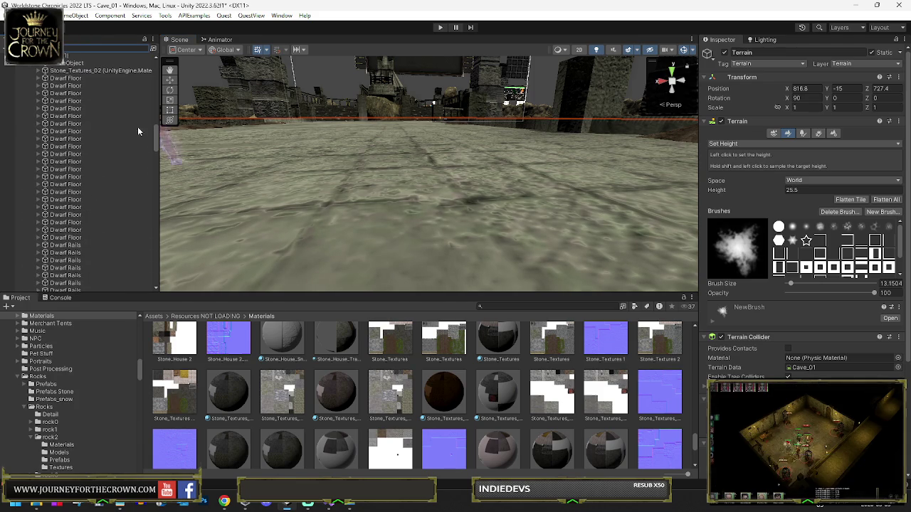
pyautogui.click(78, 91)
pyautogui.scroll(-3, 82, 173)
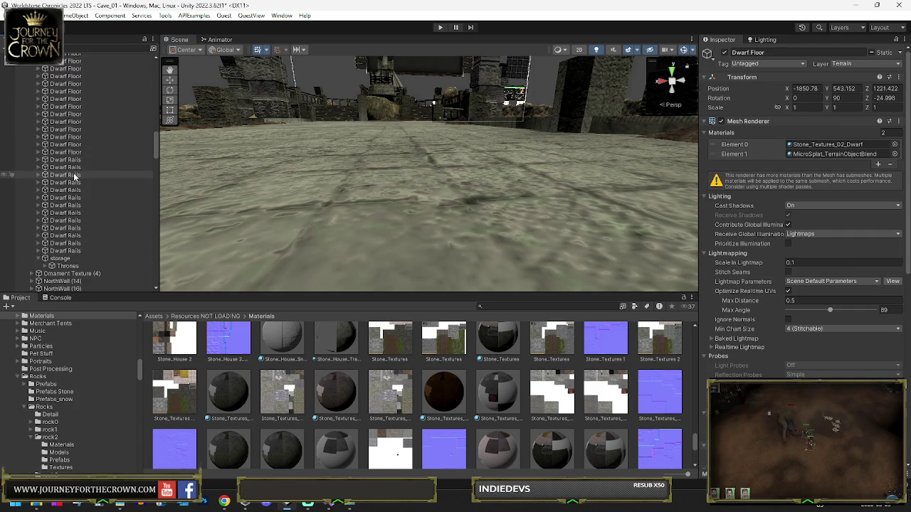
pyautogui.keyDown('shift'); pyautogui.click(83, 151); pyautogui.keyUp('shift')
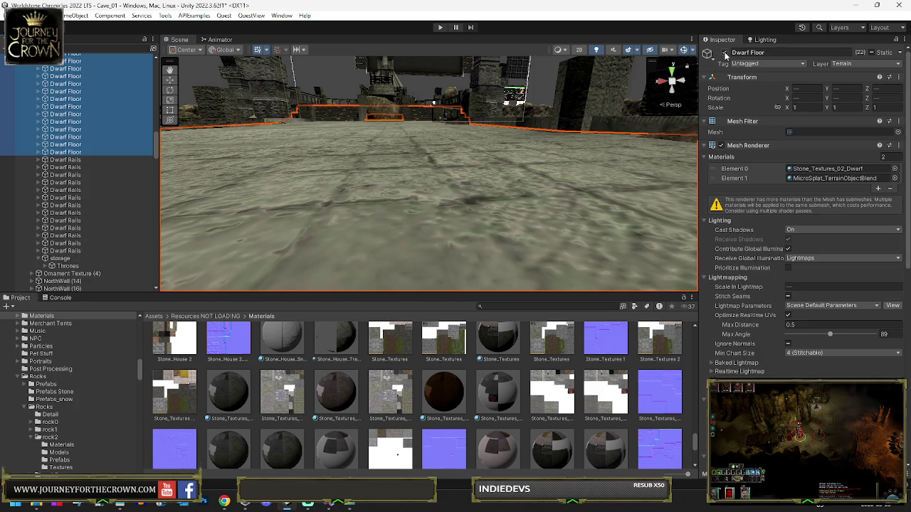
# Step: Deactivate the Dwarf Floor objects after toggling to compare, and select the cube over the bridge floor
pyautogui.click(726, 53)
pyautogui.click(726, 53)
pyautogui.click(725, 53)
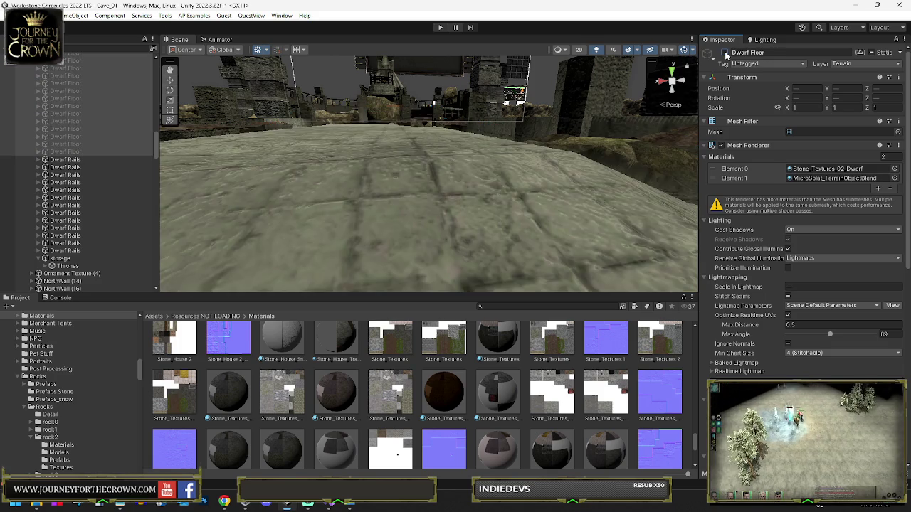
pyautogui.click(725, 53)
pyautogui.click(726, 53)
pyautogui.click(726, 53)
pyautogui.click(725, 54)
pyautogui.moveTo(491, 164)
pyautogui.mouseDown()
pyautogui.moveTo(508, 149)
pyautogui.moveTo(517, 179)
pyautogui.moveTo(624, 178)
pyautogui.mouseUp()
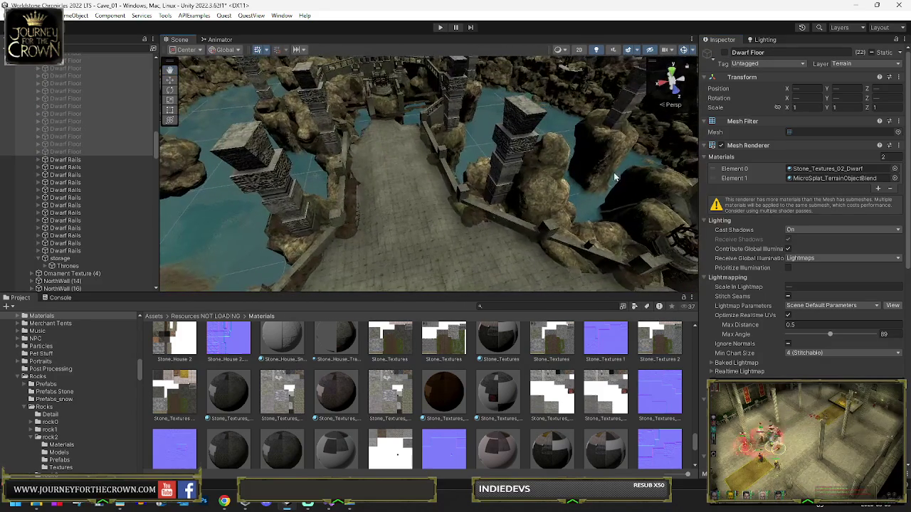
pyautogui.click(397, 198)
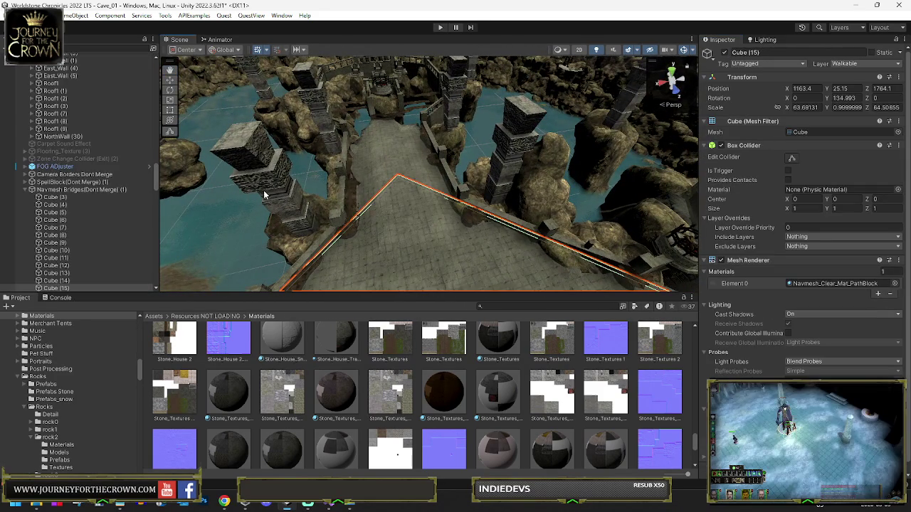
# Step: Deactivate the Navmesh Bridges (Dont Merge) (1) group and reselect the Terrain under the bridge
pyautogui.click(404, 153)
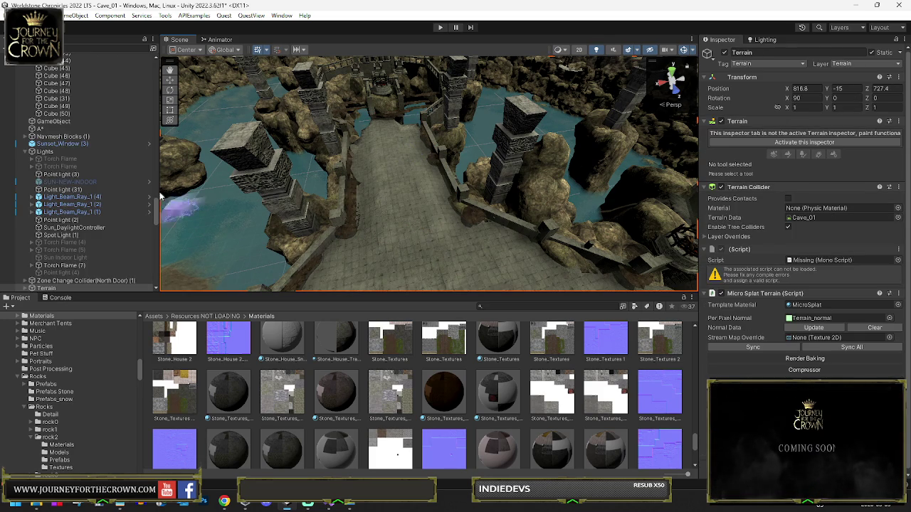
pyautogui.click(413, 187)
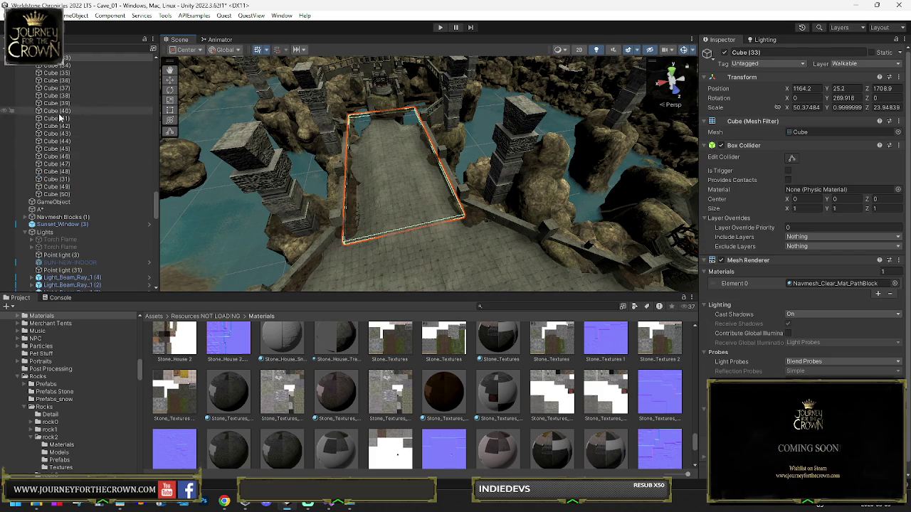
pyautogui.scroll(15, 63, 117)
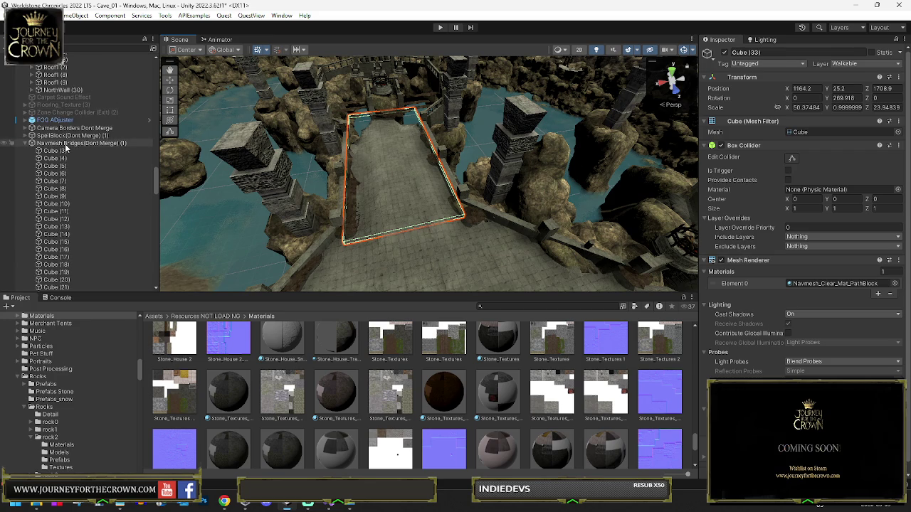
pyautogui.click(66, 145)
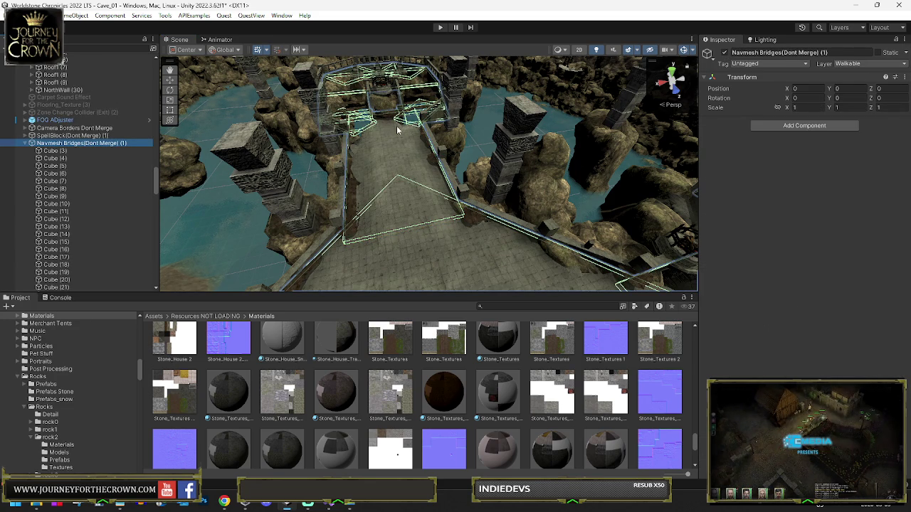
pyautogui.click(725, 52)
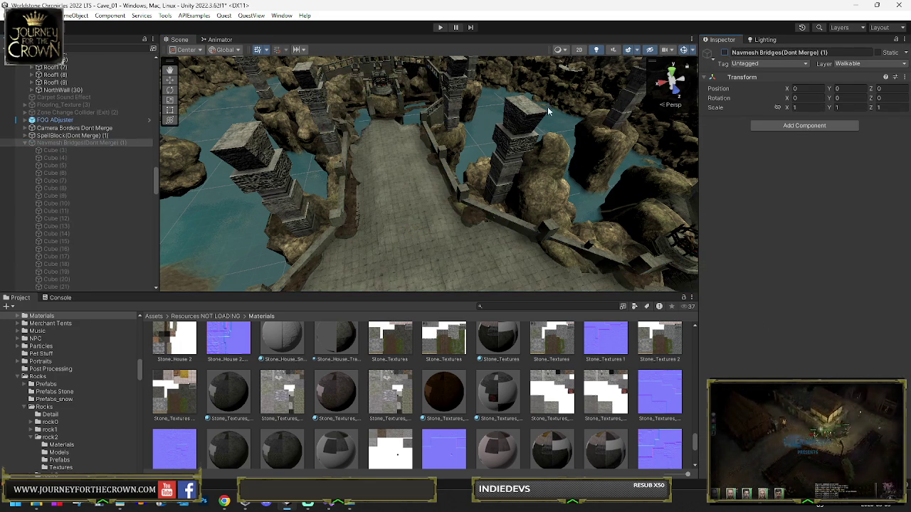
pyautogui.click(412, 169)
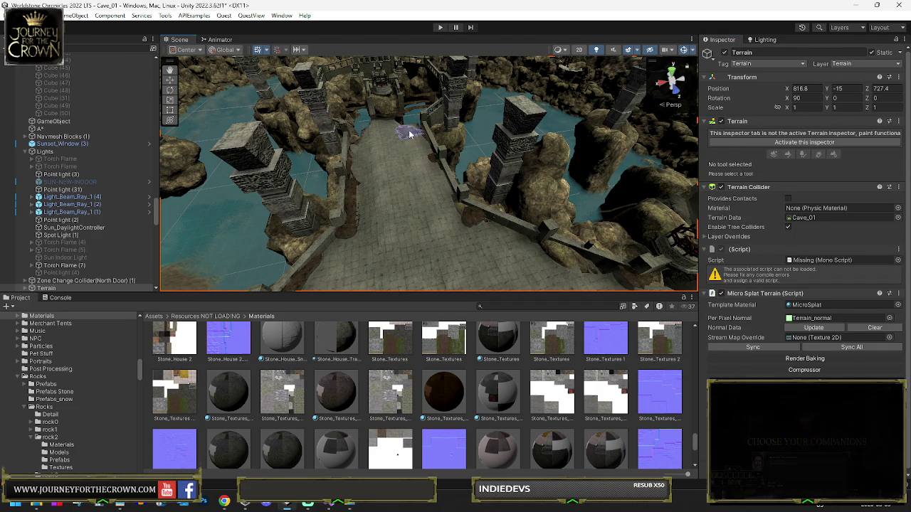
# Step: Remove the Terrain's missing (Script) component and turn the sculpting tools back on
pyautogui.moveTo(417, 147)
pyautogui.mouseDown()
pyautogui.moveTo(590, 179)
pyautogui.moveTo(626, 175)
pyautogui.moveTo(583, 181)
pyautogui.mouseUp()
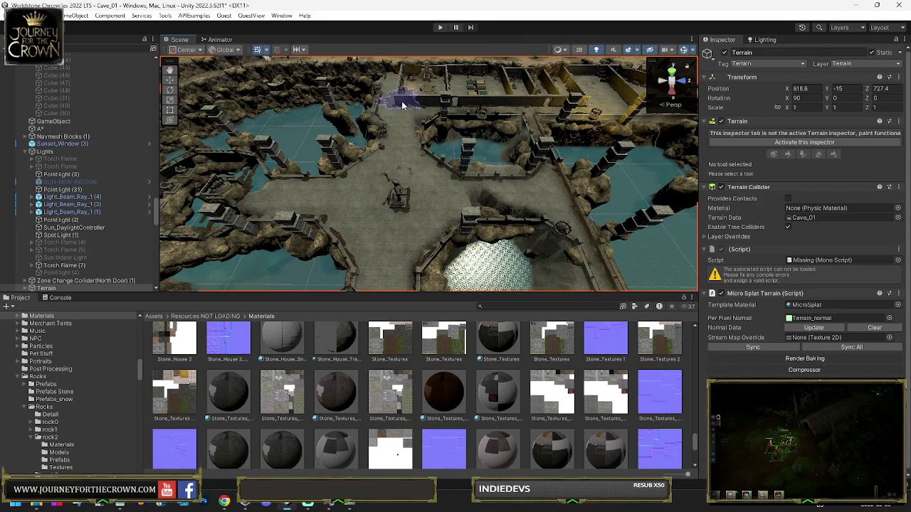
pyautogui.moveTo(434, 93)
pyautogui.mouseDown()
pyautogui.moveTo(498, 105)
pyautogui.moveTo(252, 126)
pyautogui.moveTo(350, 101)
pyautogui.mouseUp()
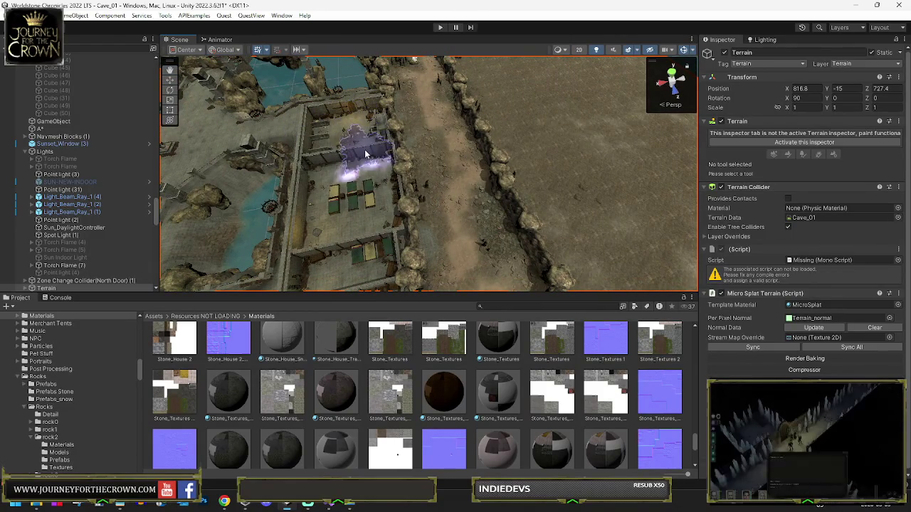
pyautogui.moveTo(370, 272)
pyautogui.mouseDown()
pyautogui.moveTo(321, 227)
pyautogui.moveTo(406, 207)
pyautogui.mouseUp()
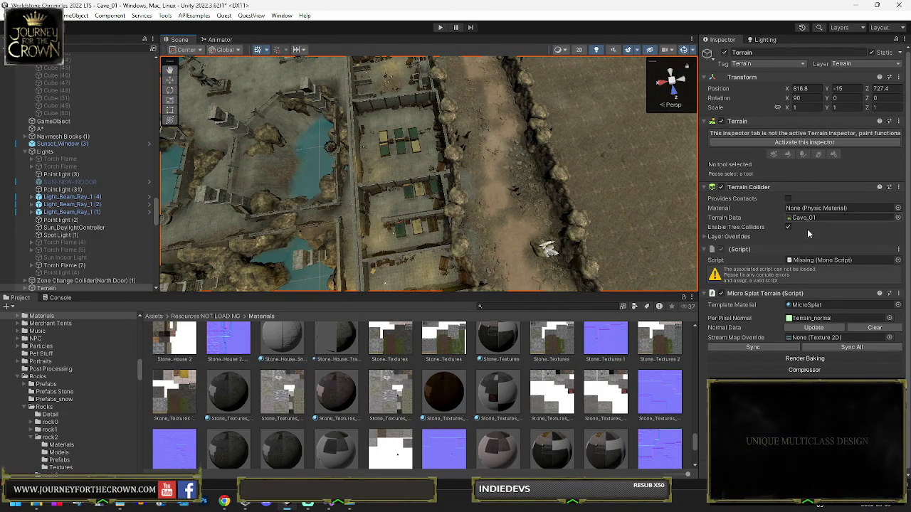
pyautogui.scroll(-1, 800, 220)
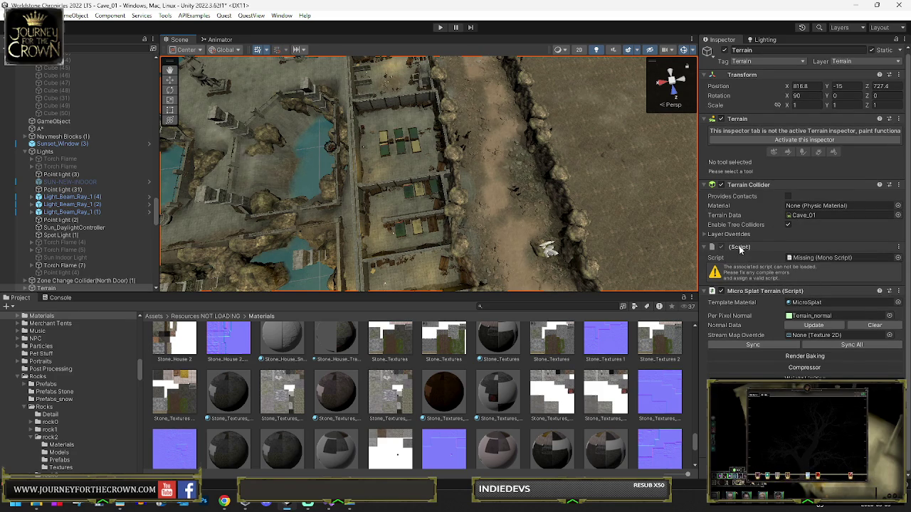
pyautogui.rightClick(756, 243)
pyautogui.click(776, 287)
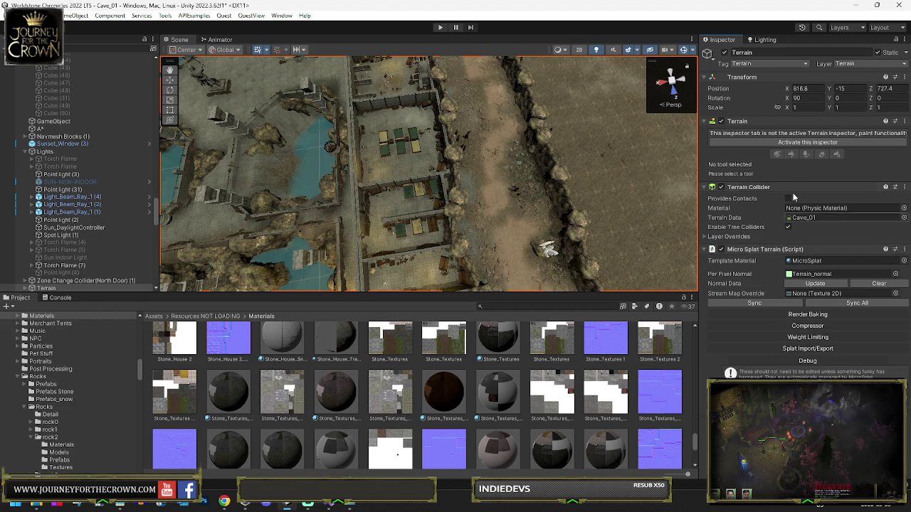
pyautogui.click(799, 143)
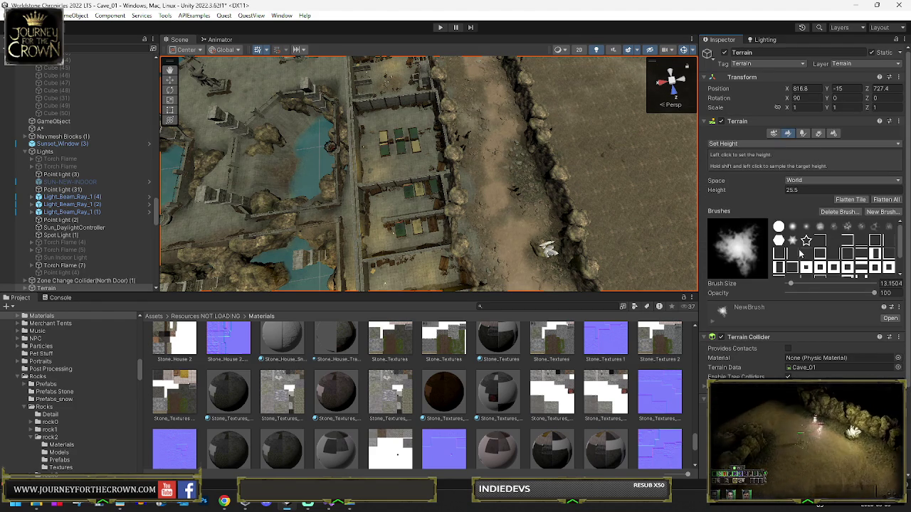
# Step: Switch to the hard square brush, resize it, and undo two test height applications
pyautogui.scroll(-2, 790, 235)
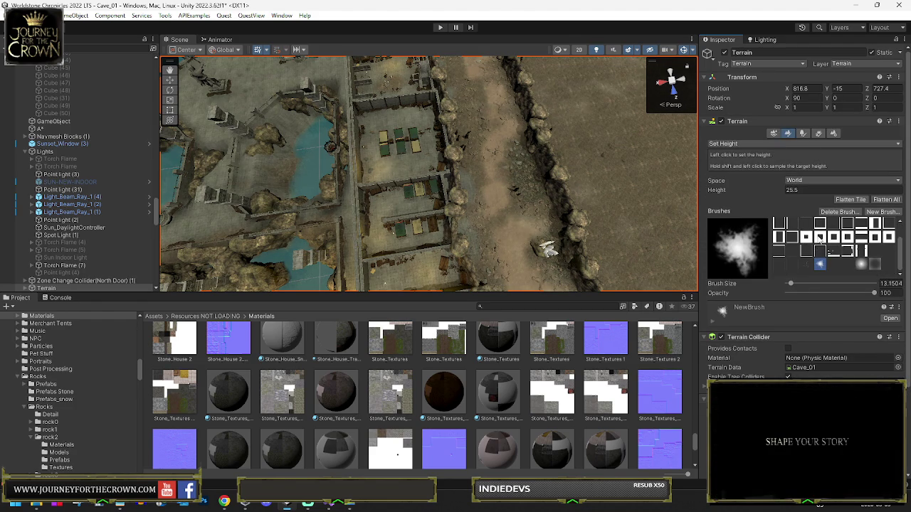
pyautogui.click(820, 238)
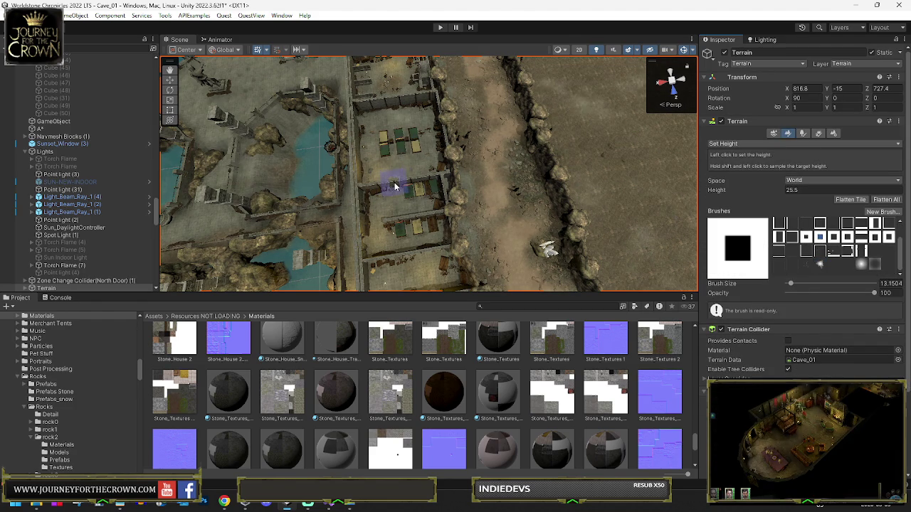
pyautogui.press(']')
pyautogui.press(']')
pyautogui.press(']')
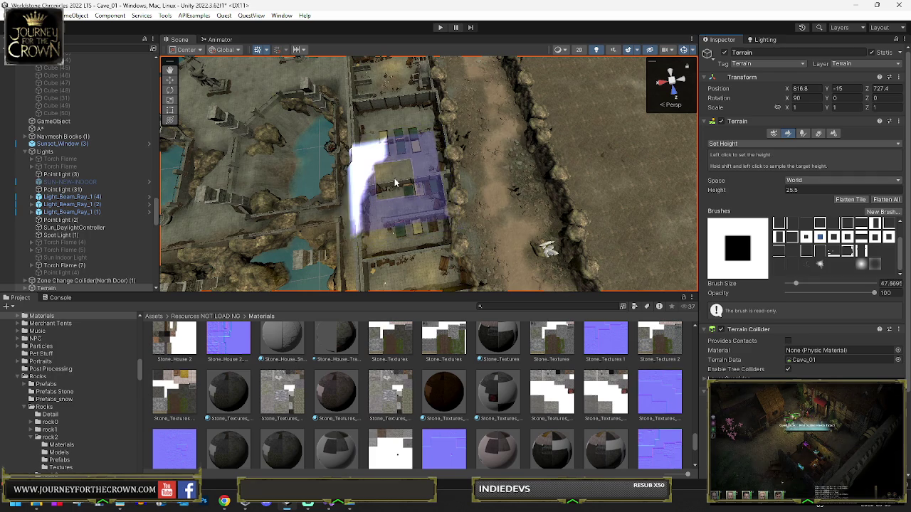
pyautogui.press('[')
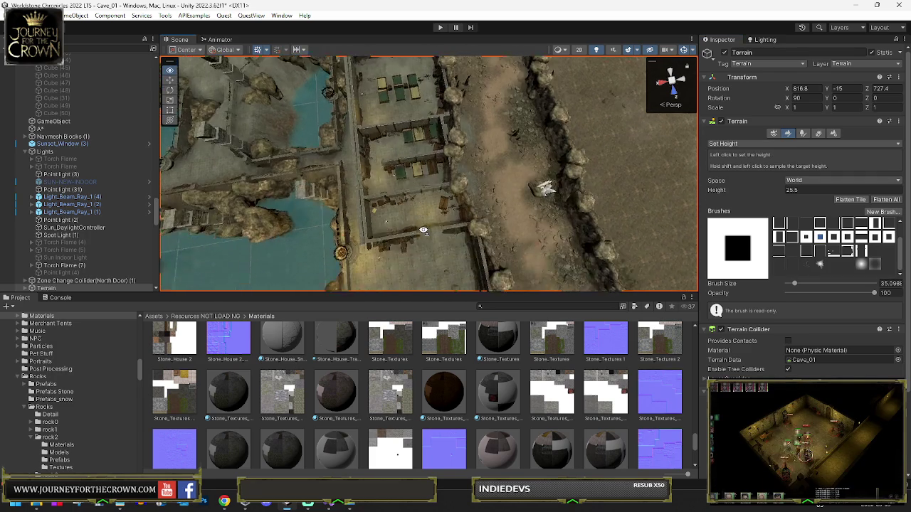
pyautogui.click(434, 194)
pyautogui.hotkey('ctrl', 'z')
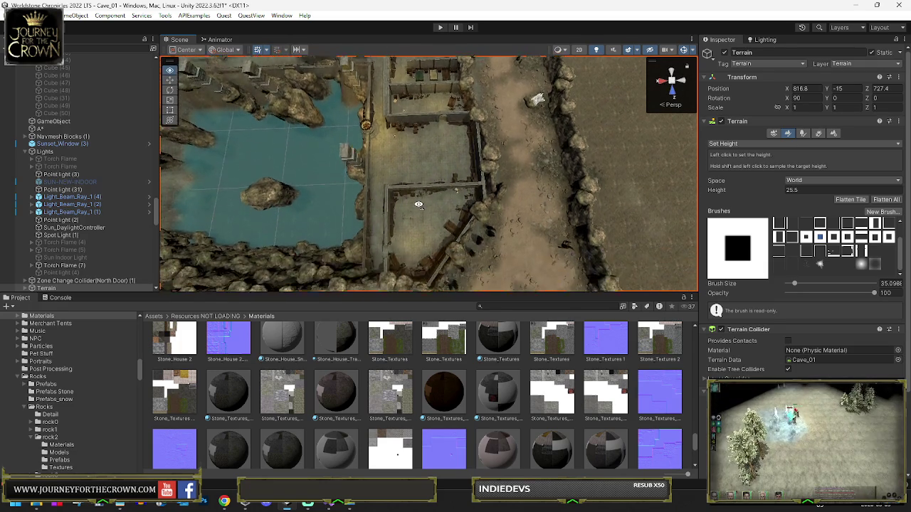
pyautogui.click(419, 223)
pyautogui.hotkey('ctrl', 'z')
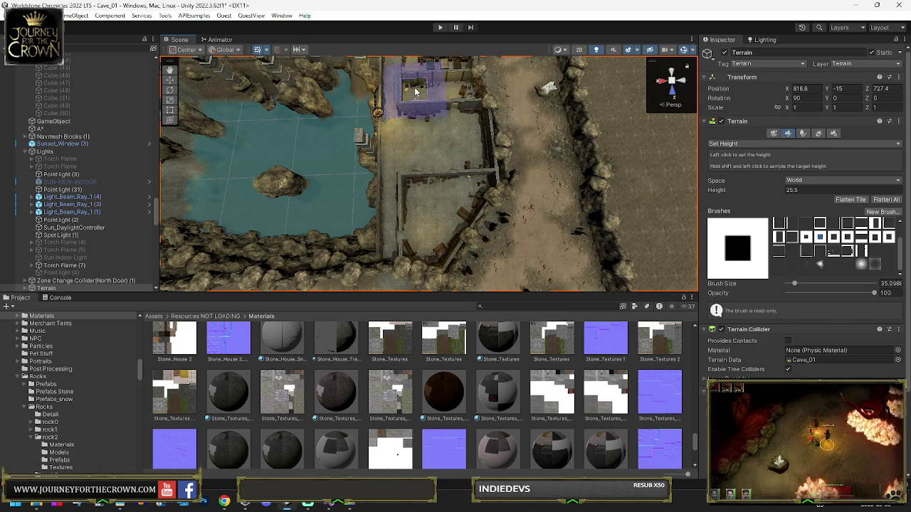
# Step: Orbit around the walled compound and courtyard to survey the level
pyautogui.moveTo(417, 96)
pyautogui.mouseDown()
pyautogui.moveTo(447, 137)
pyautogui.moveTo(477, 136)
pyautogui.mouseUp()
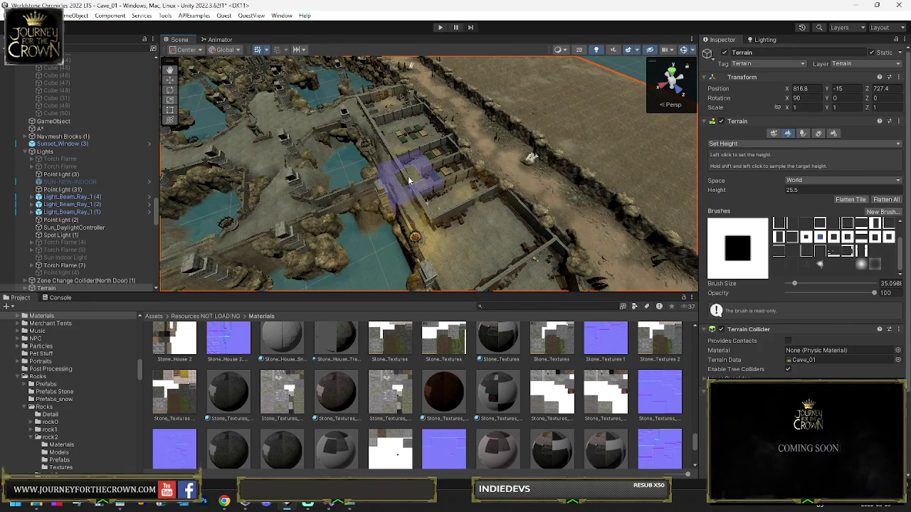
pyautogui.moveTo(452, 244); pyautogui.dragTo(397, 215)
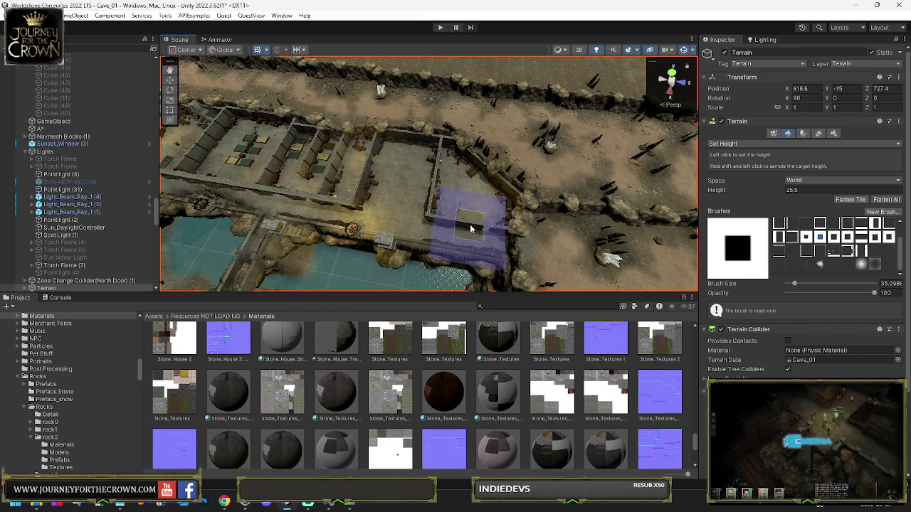
pyautogui.moveTo(470, 229); pyautogui.dragTo(417, 214)
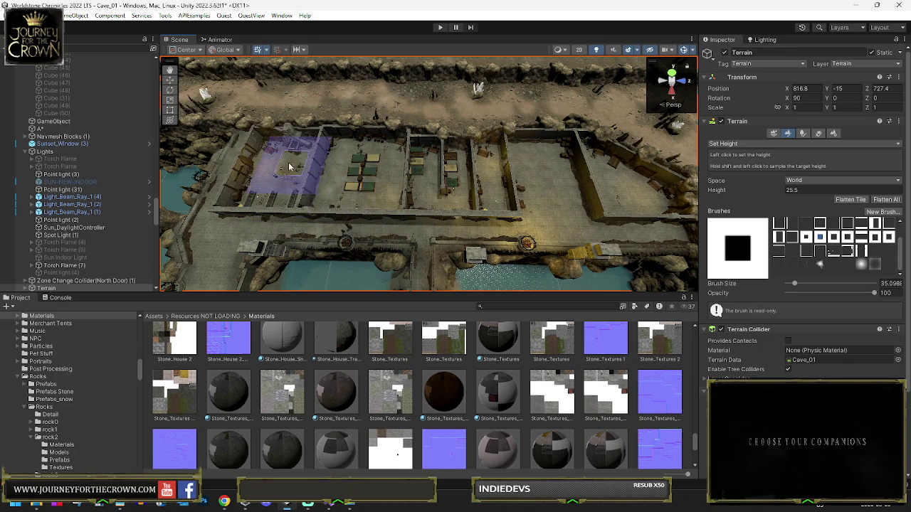
pyautogui.moveTo(267, 170); pyautogui.dragTo(207, 181)
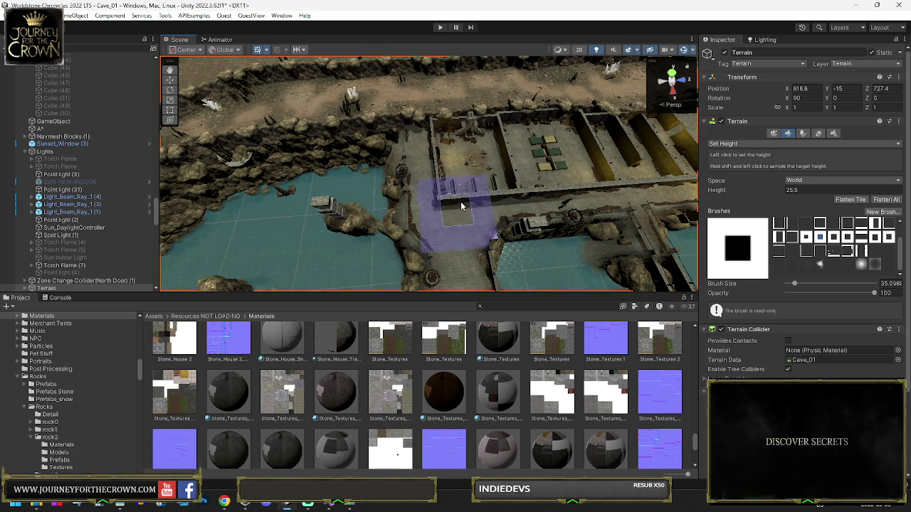
pyautogui.moveTo(470, 201); pyautogui.dragTo(501, 222)
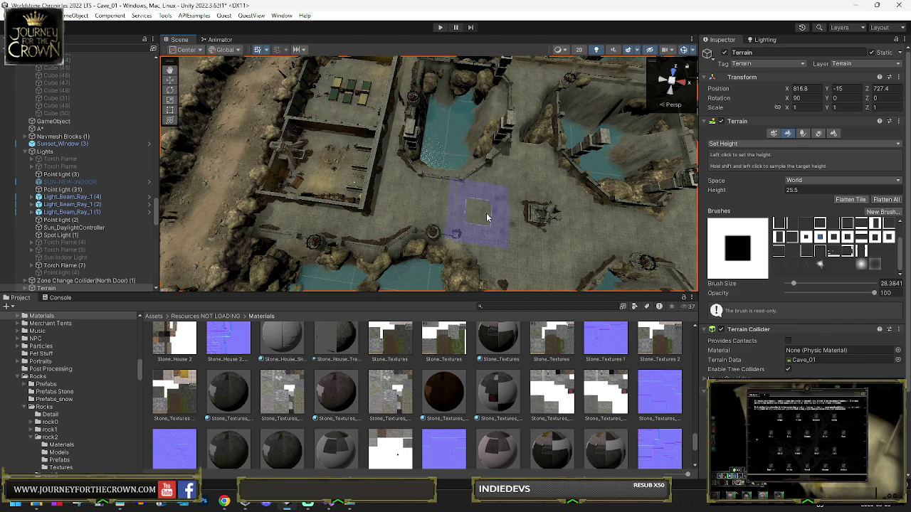
pyautogui.moveTo(521, 225)
pyautogui.mouseDown()
pyautogui.moveTo(610, 218)
pyautogui.moveTo(494, 203)
pyautogui.moveTo(506, 206)
pyautogui.moveTo(482, 218)
pyautogui.mouseUp()
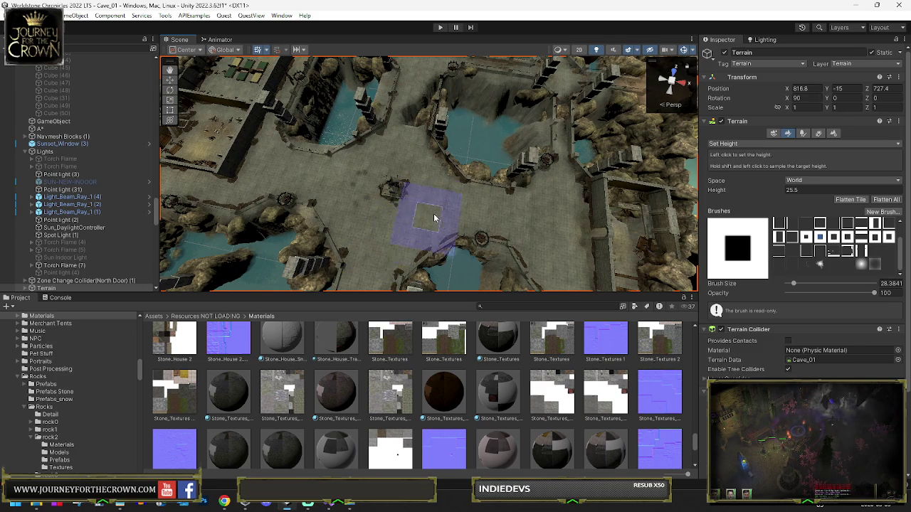
# Step: Orbit closer over the water area, the walled room and rocks, and the wall corner
pyautogui.moveTo(483, 192)
pyautogui.mouseDown()
pyautogui.moveTo(484, 177)
pyautogui.moveTo(447, 164)
pyautogui.mouseUp()
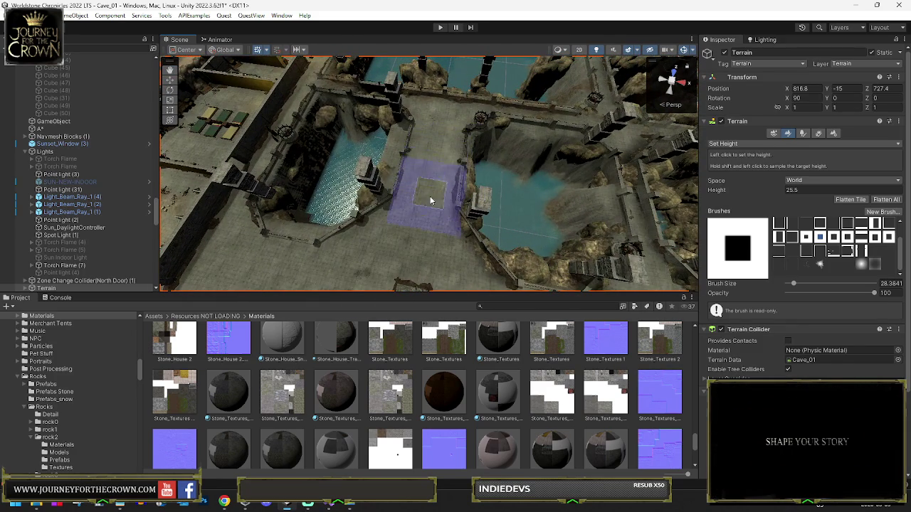
pyautogui.moveTo(372, 262)
pyautogui.mouseDown()
pyautogui.moveTo(433, 244)
pyautogui.moveTo(438, 252)
pyautogui.mouseUp()
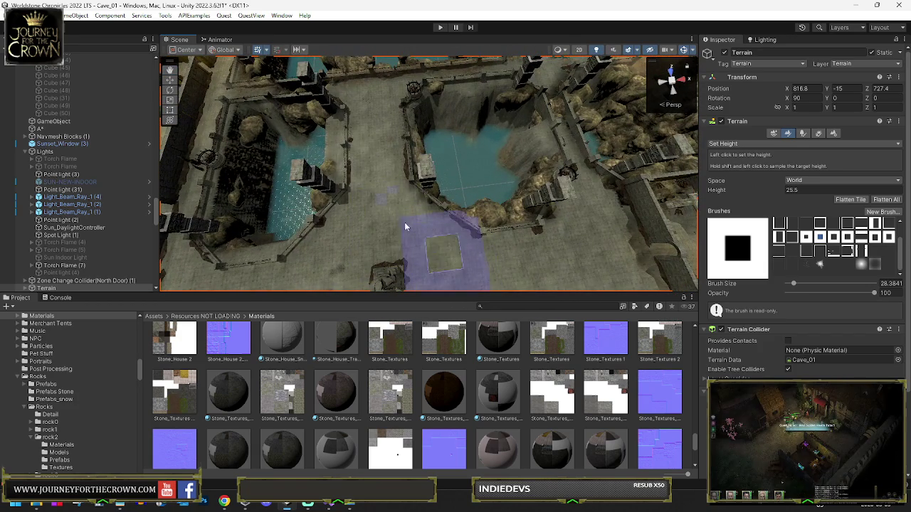
pyautogui.moveTo(488, 271)
pyautogui.mouseDown()
pyautogui.moveTo(494, 264)
pyautogui.moveTo(477, 261)
pyautogui.moveTo(407, 268)
pyautogui.moveTo(539, 249)
pyautogui.moveTo(481, 241)
pyautogui.mouseUp()
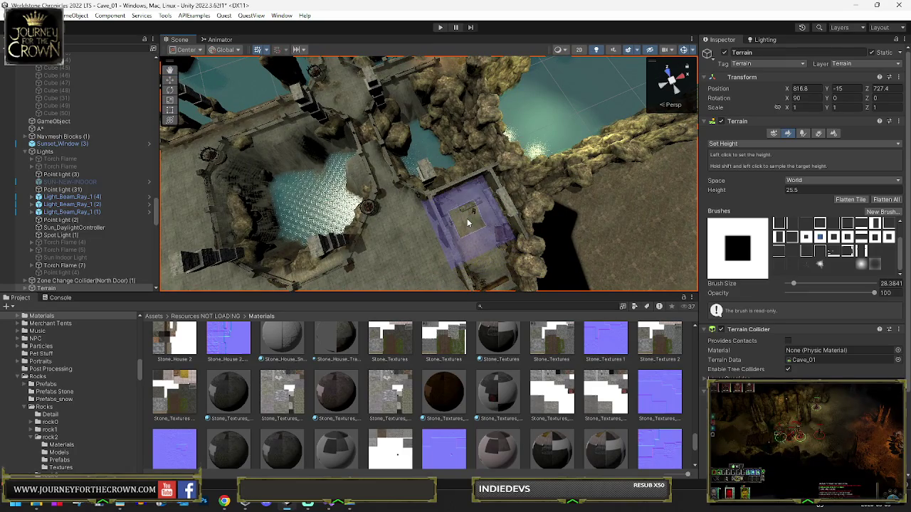
pyautogui.moveTo(423, 261)
pyautogui.mouseDown()
pyautogui.moveTo(724, 226)
pyautogui.moveTo(420, 201)
pyautogui.mouseUp()
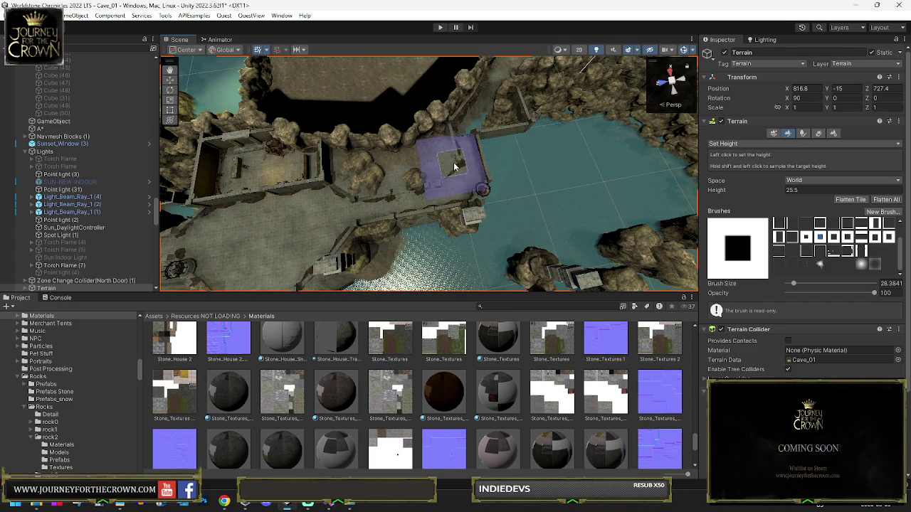
pyautogui.moveTo(451, 199)
pyautogui.mouseDown()
pyautogui.moveTo(426, 116)
pyautogui.moveTo(367, 126)
pyautogui.moveTo(443, 156)
pyautogui.moveTo(482, 152)
pyautogui.moveTo(370, 187)
pyautogui.moveTo(395, 178)
pyautogui.moveTo(420, 203)
pyautogui.mouseUp()
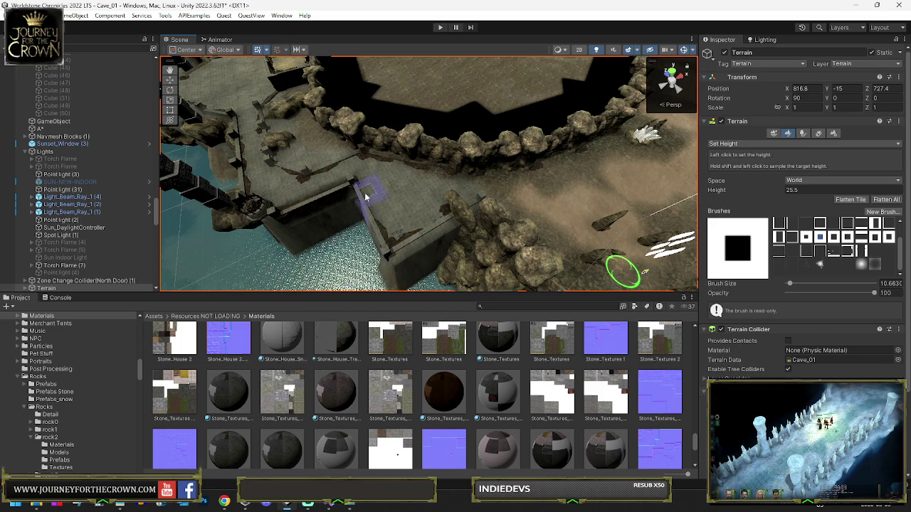
pyautogui.moveTo(363, 197); pyautogui.dragTo(420, 186)
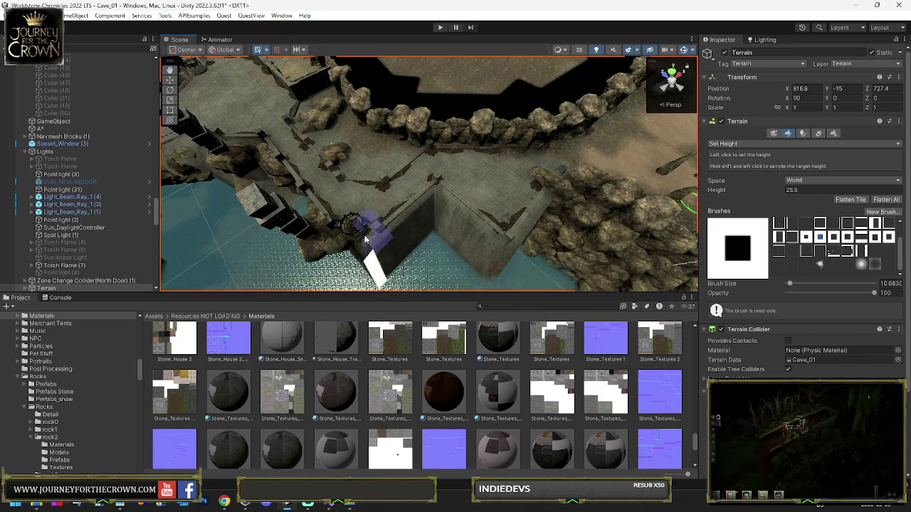
# Step: Orbit over the walls, stairs, water and room from the stone bridge
pyautogui.moveTo(340, 206); pyautogui.dragTo(323, 165)
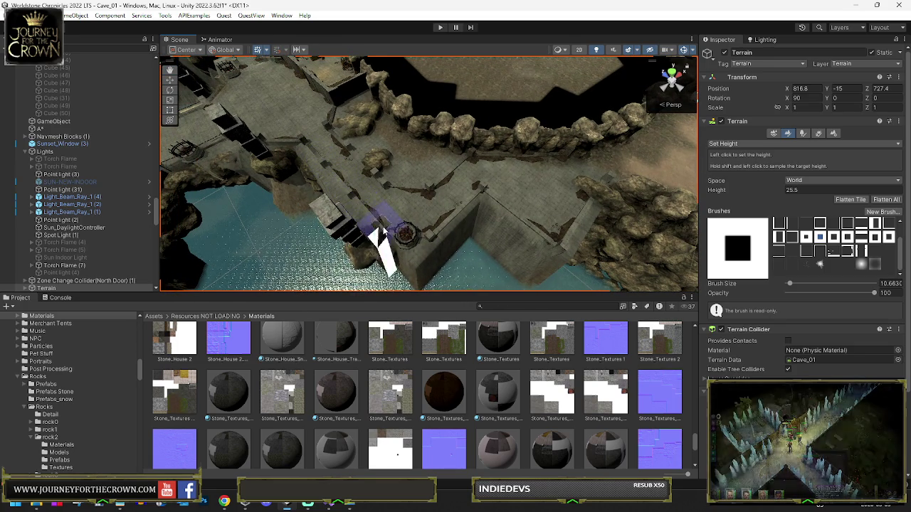
pyautogui.moveTo(405, 261); pyautogui.dragTo(383, 200)
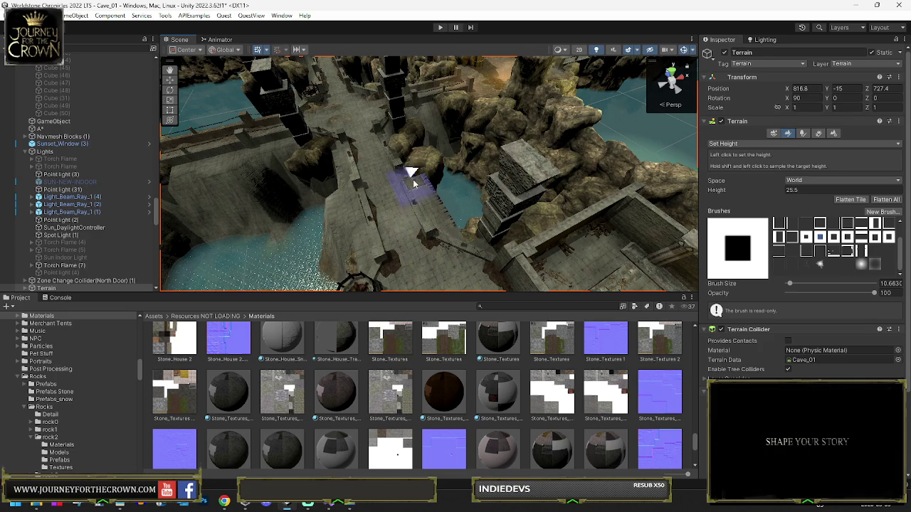
pyautogui.moveTo(378, 121); pyautogui.dragTo(480, 168)
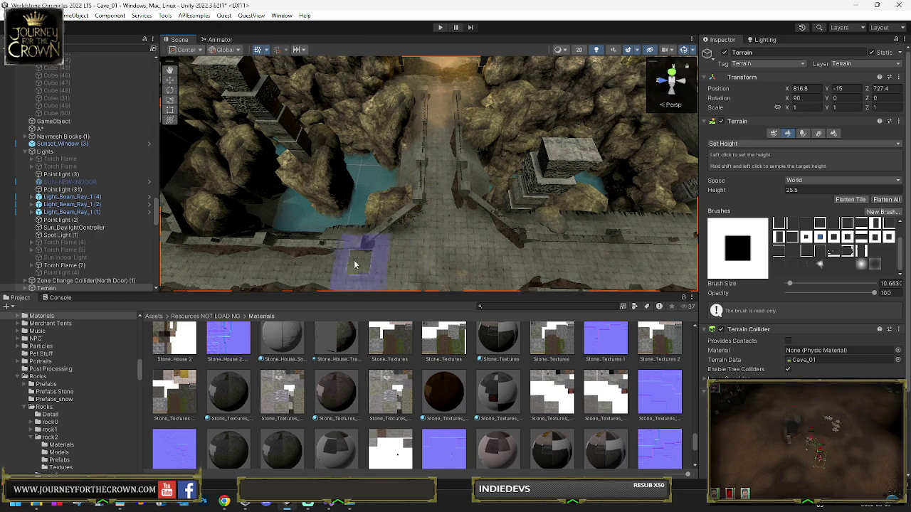
pyautogui.moveTo(193, 233); pyautogui.dragTo(370, 199)
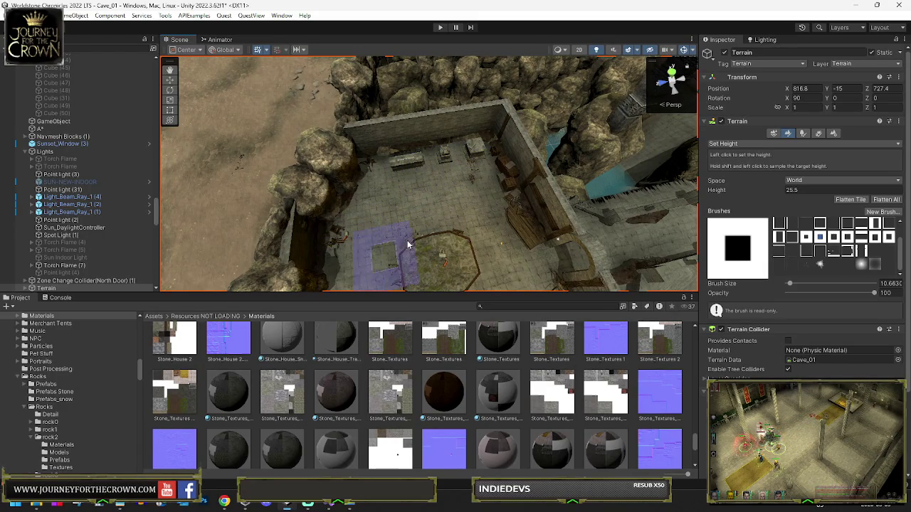
pyautogui.moveTo(528, 274)
pyautogui.mouseDown()
pyautogui.moveTo(498, 213)
pyautogui.moveTo(431, 154)
pyautogui.mouseUp()
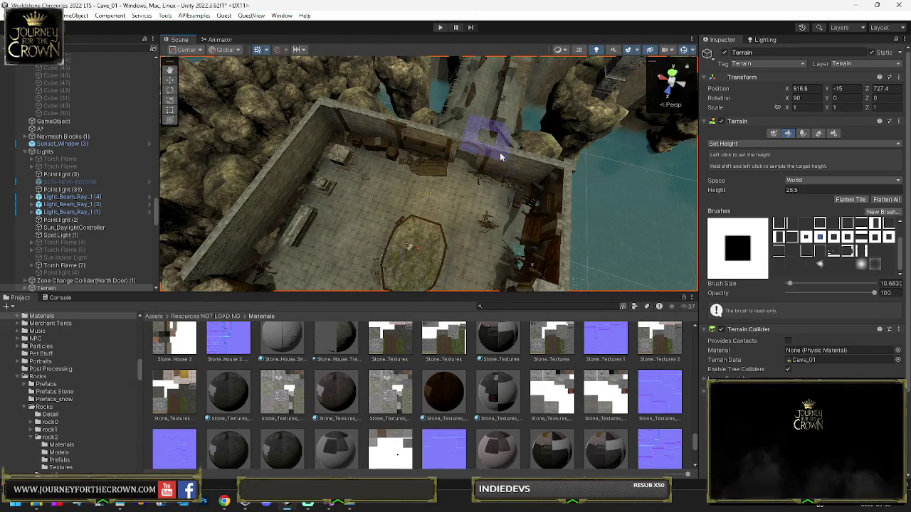
pyautogui.moveTo(527, 277); pyautogui.dragTo(441, 173)
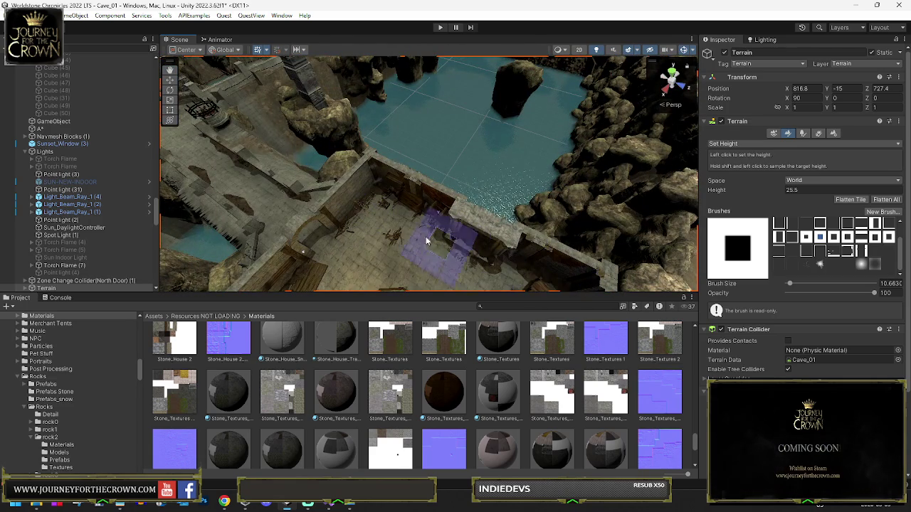
pyautogui.moveTo(528, 285)
pyautogui.mouseDown()
pyautogui.moveTo(529, 249)
pyautogui.moveTo(499, 234)
pyautogui.moveTo(468, 261)
pyautogui.mouseUp()
# Step: Swing the view around the stone bridge and pillars, then deselect the terrain
pyautogui.moveTo(391, 179)
pyautogui.mouseDown()
pyautogui.moveTo(437, 181)
pyautogui.moveTo(425, 183)
pyautogui.mouseUp()
pyautogui.moveTo(435, 249)
pyautogui.mouseDown()
pyautogui.moveTo(462, 184)
pyautogui.moveTo(375, 209)
pyautogui.moveTo(339, 187)
pyautogui.moveTo(378, 163)
pyautogui.moveTo(441, 151)
pyautogui.moveTo(519, 146)
pyautogui.moveTo(622, 166)
pyautogui.moveTo(419, 169)
pyautogui.moveTo(270, 139)
pyautogui.moveTo(197, 156)
pyautogui.moveTo(401, 108)
pyautogui.mouseUp()
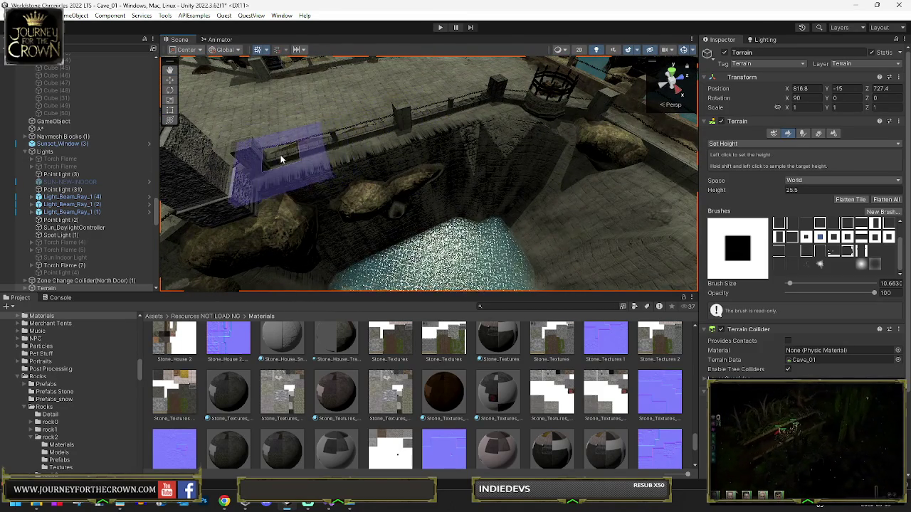
pyautogui.moveTo(309, 130)
pyautogui.mouseDown()
pyautogui.moveTo(304, 113)
pyautogui.moveTo(410, 136)
pyautogui.moveTo(460, 114)
pyautogui.moveTo(457, 124)
pyautogui.moveTo(498, 142)
pyautogui.mouseUp()
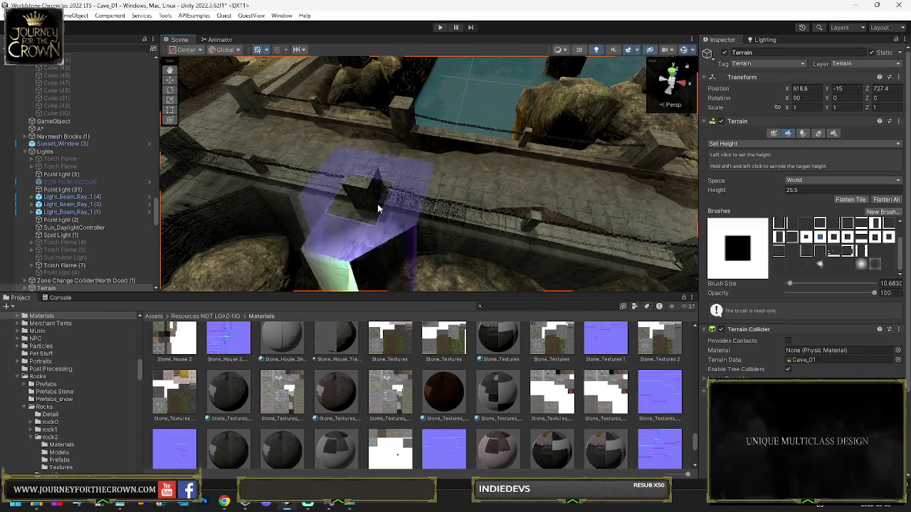
pyautogui.click(332, 210)
# Step: Reselect the Terrain and inspect the stone bridge over the water from several angles
pyautogui.moveTo(331, 210)
pyautogui.mouseDown()
pyautogui.moveTo(378, 193)
pyautogui.moveTo(384, 155)
pyautogui.mouseUp()
pyautogui.click(413, 152)
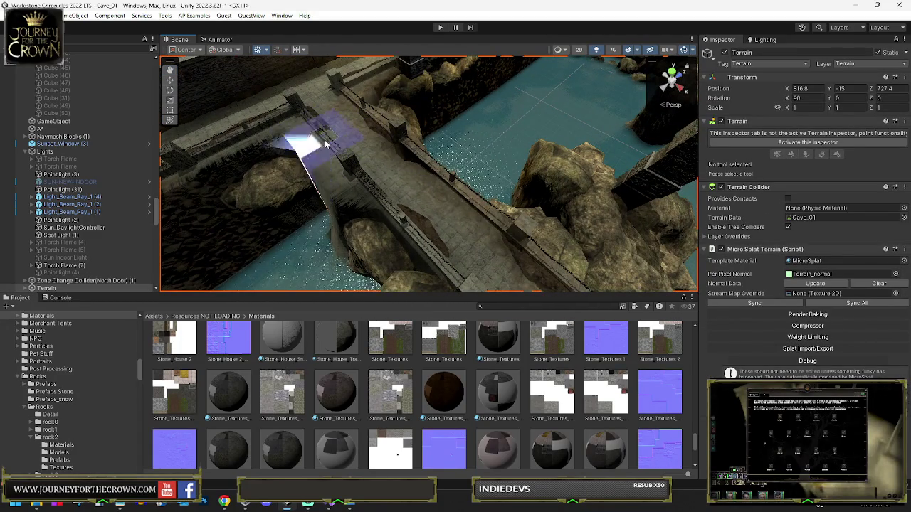
pyautogui.moveTo(427, 220)
pyautogui.mouseDown()
pyautogui.moveTo(525, 221)
pyautogui.moveTo(399, 199)
pyautogui.moveTo(346, 111)
pyautogui.mouseUp()
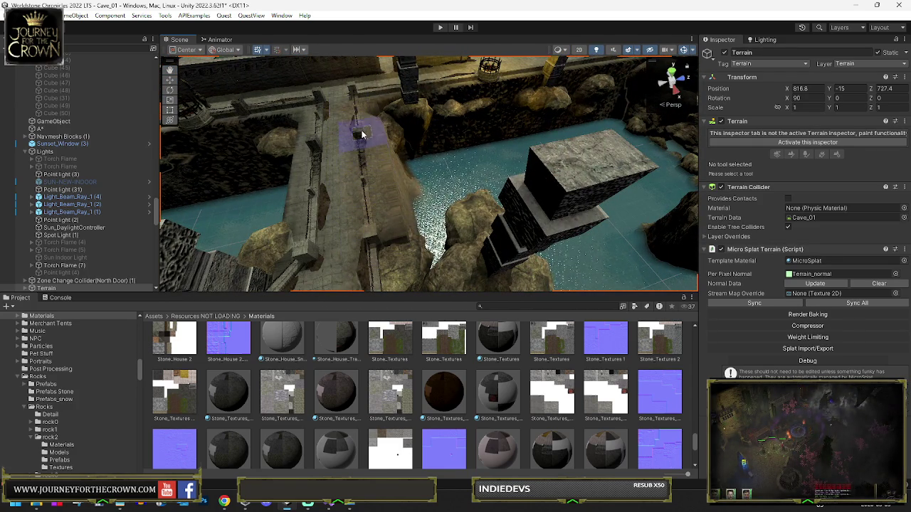
pyautogui.moveTo(363, 199); pyautogui.dragTo(431, 263)
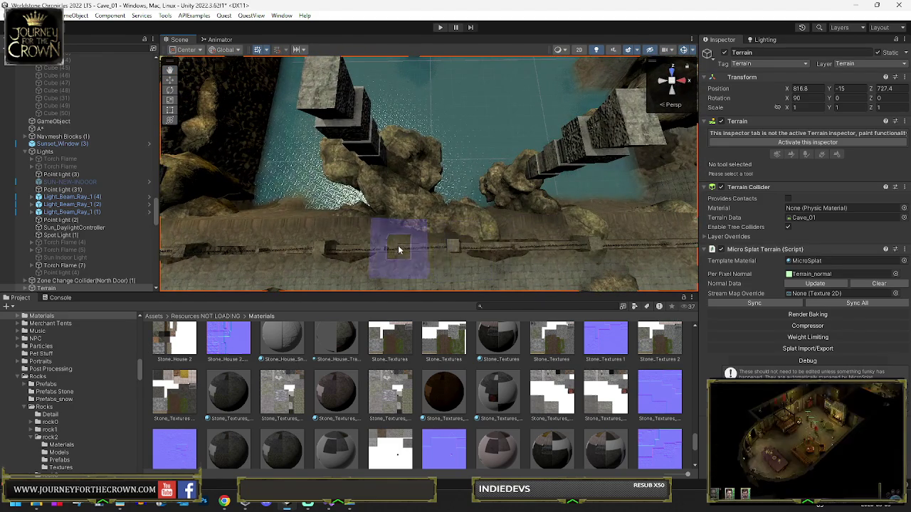
pyautogui.moveTo(610, 240)
pyautogui.mouseDown()
pyautogui.moveTo(593, 175)
pyautogui.moveTo(576, 170)
pyautogui.mouseUp()
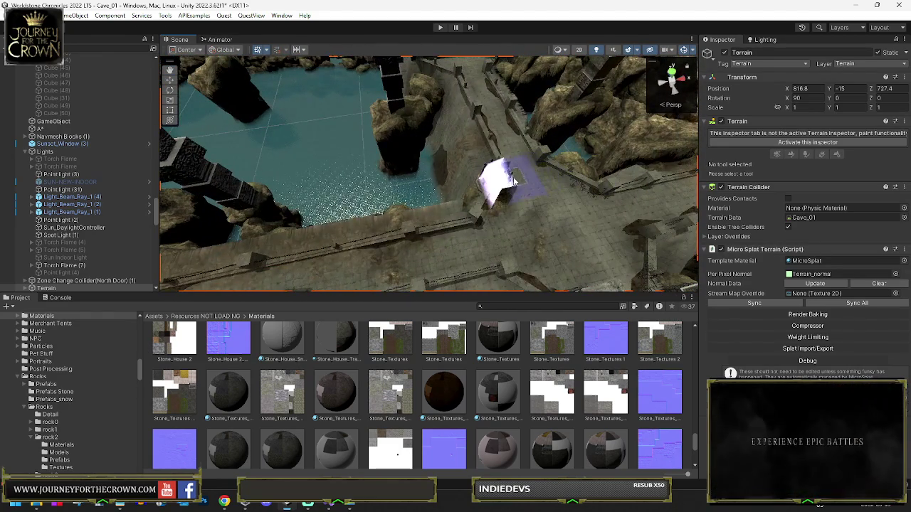
pyautogui.moveTo(483, 222); pyautogui.dragTo(418, 179)
pyautogui.moveTo(483, 252)
pyautogui.mouseDown()
pyautogui.moveTo(551, 214)
pyautogui.moveTo(412, 211)
pyautogui.moveTo(359, 189)
pyautogui.moveTo(395, 208)
pyautogui.mouseUp()
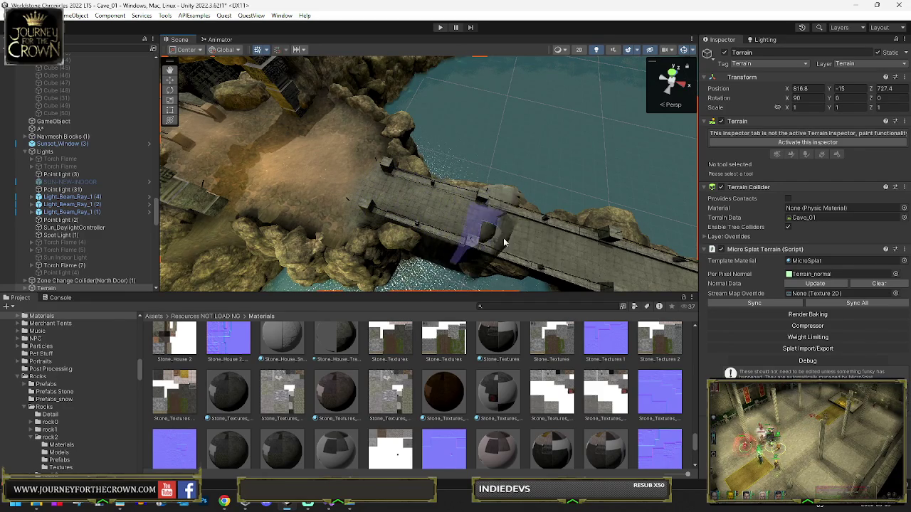
pyautogui.moveTo(529, 240); pyautogui.dragTo(458, 133)
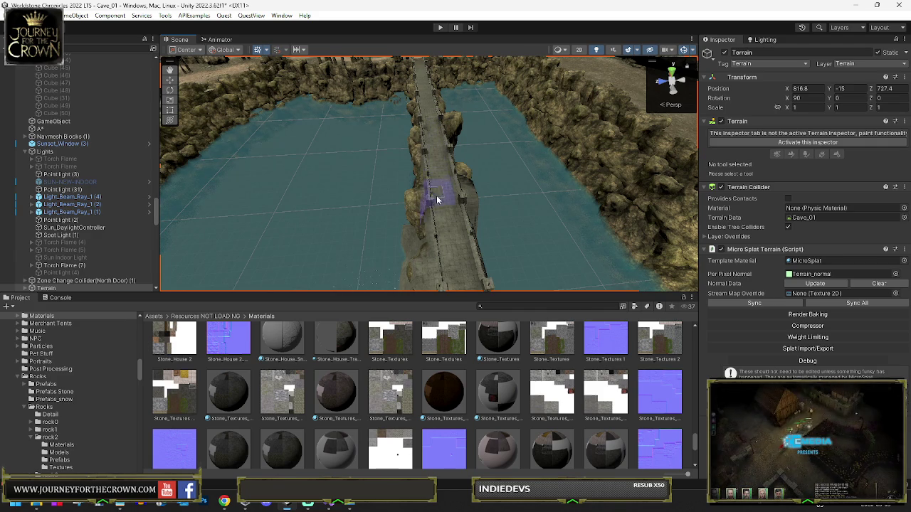
pyautogui.moveTo(449, 255)
pyautogui.mouseDown()
pyautogui.moveTo(488, 249)
pyautogui.moveTo(472, 269)
pyautogui.moveTo(407, 179)
pyautogui.mouseUp()
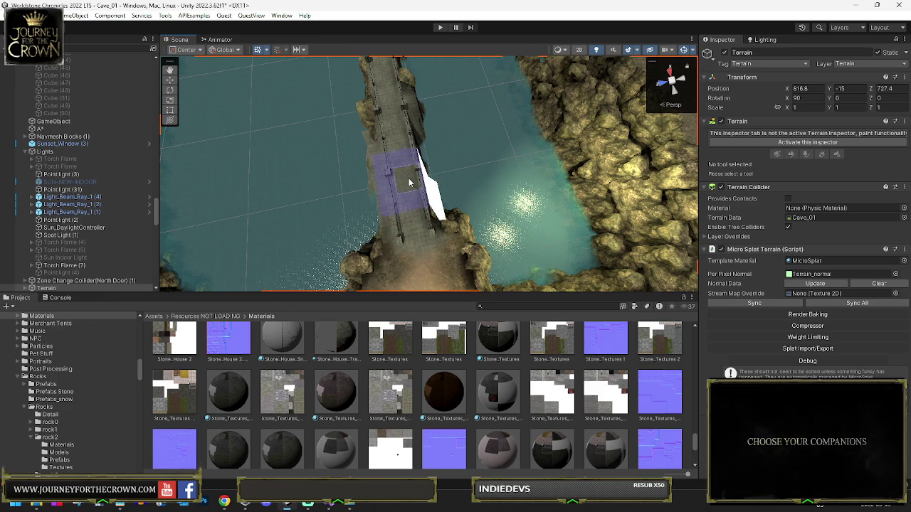
pyautogui.moveTo(410, 185); pyautogui.dragTo(415, 207)
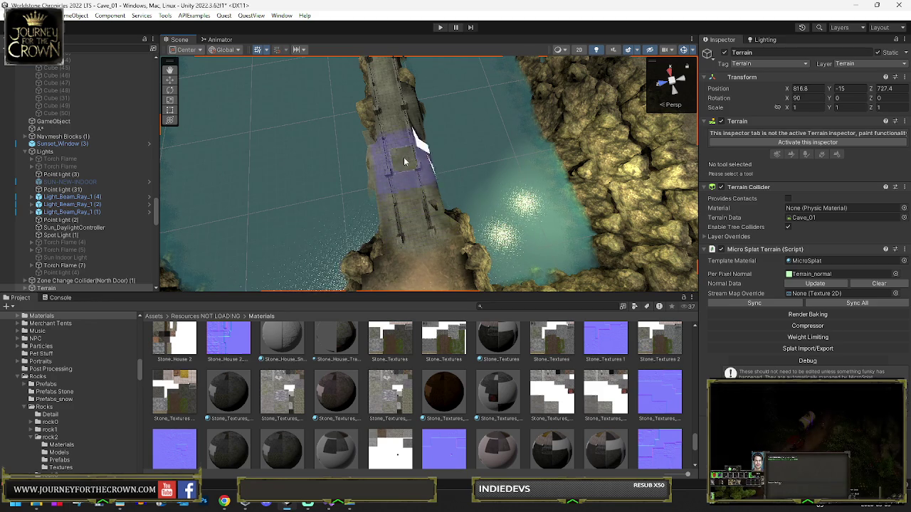
pyautogui.moveTo(399, 136); pyautogui.dragTo(395, 111)
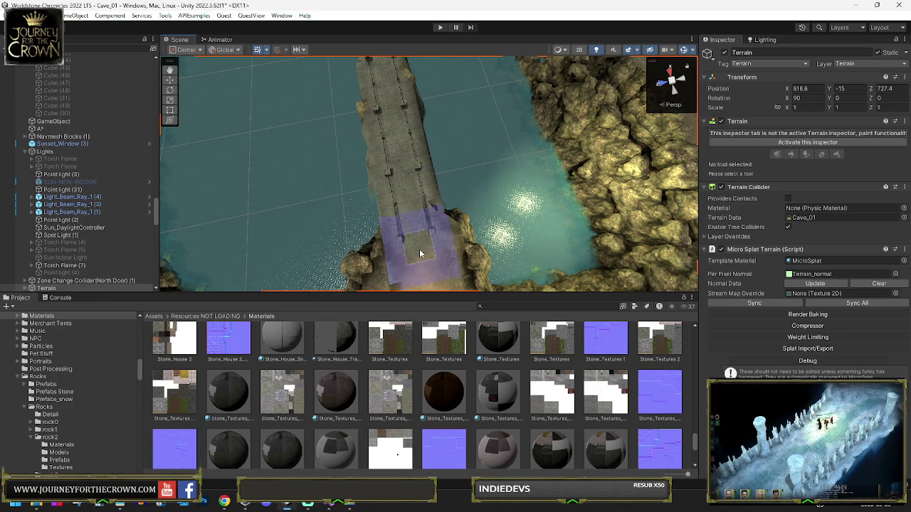
pyautogui.moveTo(417, 209); pyautogui.dragTo(402, 114)
pyautogui.scroll(-5, 403, 114)
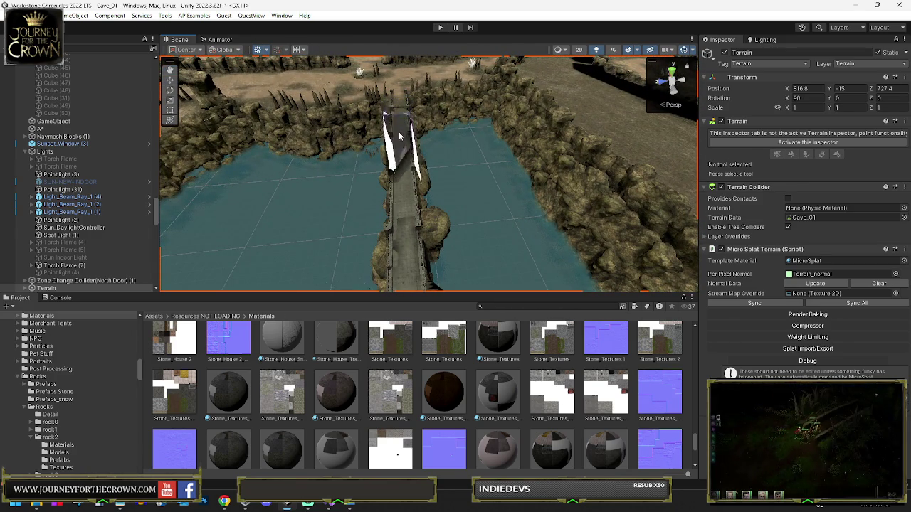
pyautogui.moveTo(407, 259); pyautogui.dragTo(408, 140)
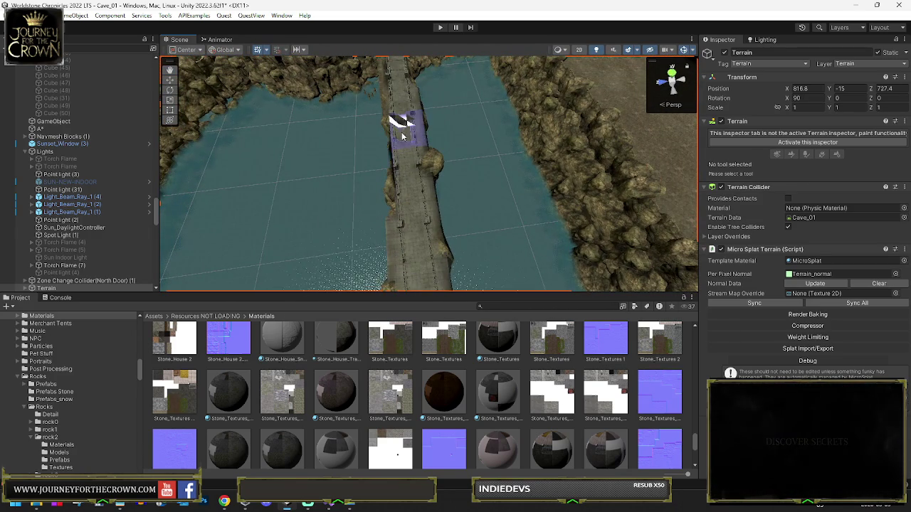
pyautogui.moveTo(407, 215)
pyautogui.mouseDown()
pyautogui.moveTo(405, 158)
pyautogui.moveTo(391, 140)
pyautogui.mouseUp()
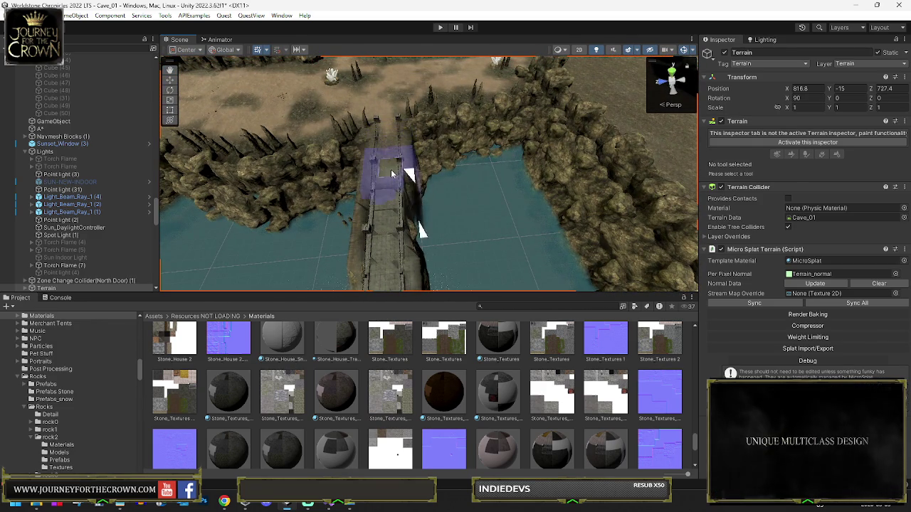
pyautogui.moveTo(395, 232); pyautogui.dragTo(385, 194)
pyautogui.moveTo(384, 229)
pyautogui.mouseDown()
pyautogui.moveTo(392, 166)
pyautogui.moveTo(403, 169)
pyautogui.moveTo(44, 108)
pyautogui.mouseUp()
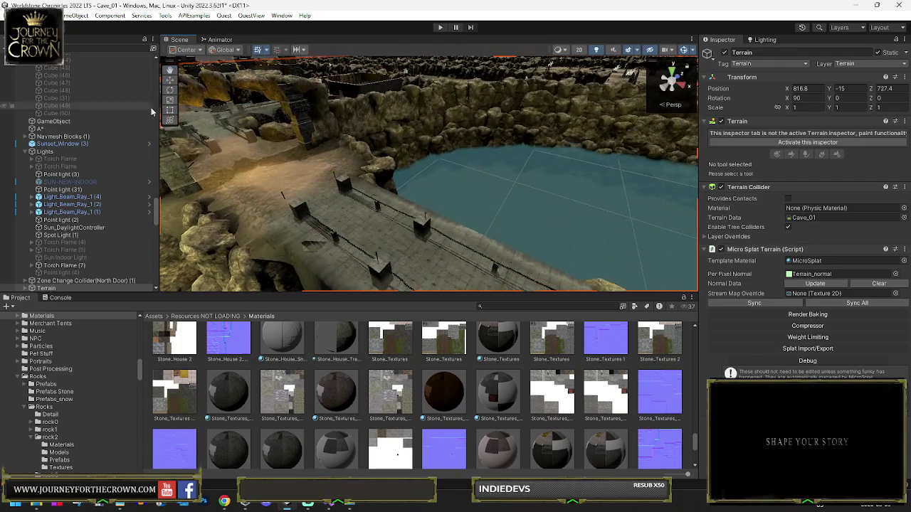
pyautogui.moveTo(278, 172)
pyautogui.mouseDown()
pyautogui.moveTo(347, 224)
pyautogui.moveTo(450, 198)
pyautogui.moveTo(469, 181)
pyautogui.mouseUp()
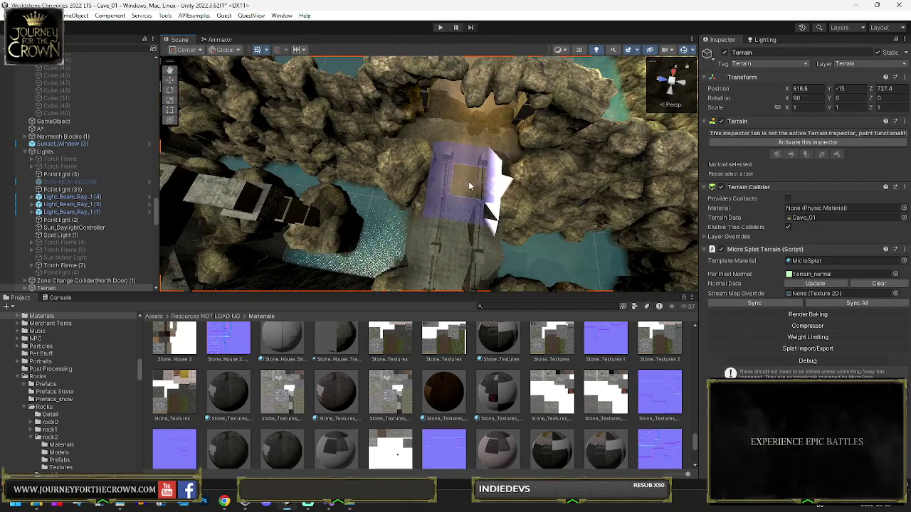
pyautogui.moveTo(457, 287)
pyautogui.mouseDown()
pyautogui.moveTo(505, 148)
pyautogui.moveTo(494, 132)
pyautogui.moveTo(590, 137)
pyautogui.moveTo(413, 143)
pyautogui.mouseUp()
pyautogui.click(143, 144)
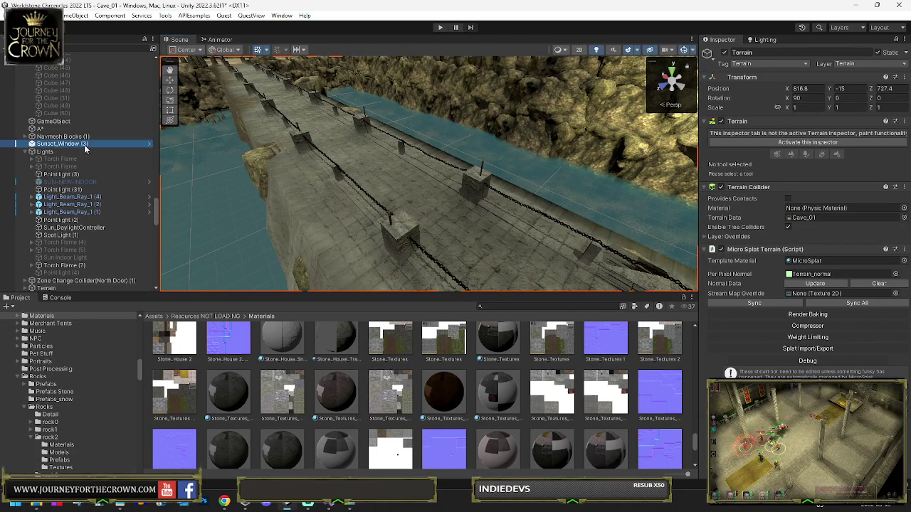
# Step: Raise the bridge mesh slightly to Y 544
pyautogui.click(301, 138)
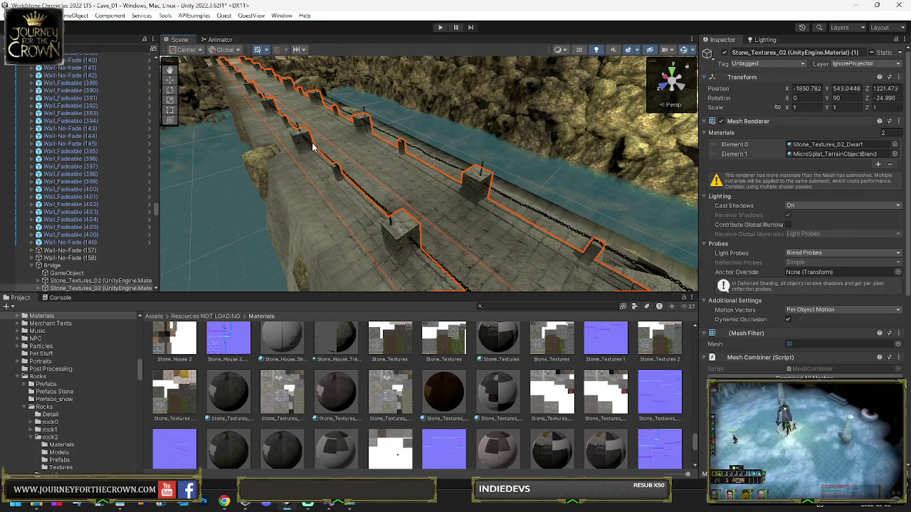
pyautogui.moveTo(317, 131)
pyautogui.mouseDown()
pyautogui.moveTo(258, 61)
pyautogui.moveTo(398, 100)
pyautogui.moveTo(542, 122)
pyautogui.moveTo(431, 127)
pyautogui.moveTo(522, 121)
pyautogui.moveTo(584, 104)
pyautogui.moveTo(587, 81)
pyautogui.moveTo(600, 71)
pyautogui.mouseUp()
pyautogui.moveTo(479, 109); pyautogui.dragTo(601, 157)
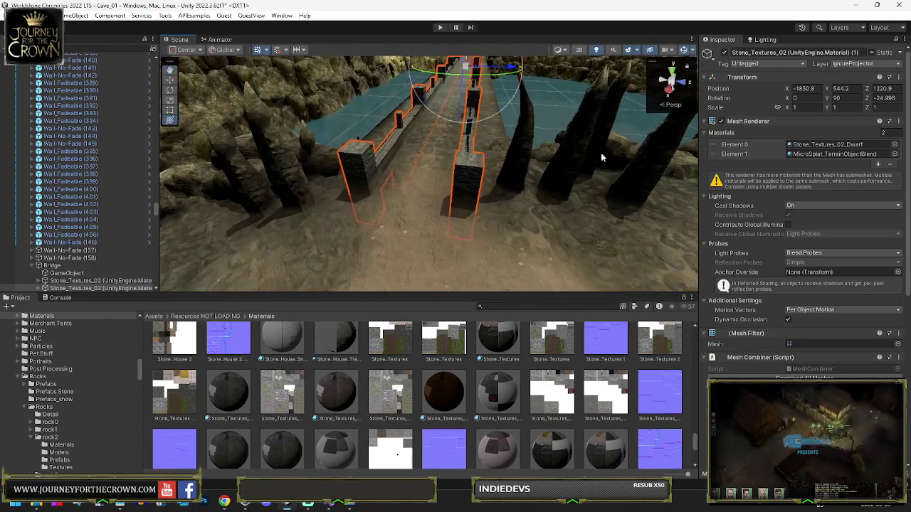
pyautogui.scroll(-10, 790, 257)
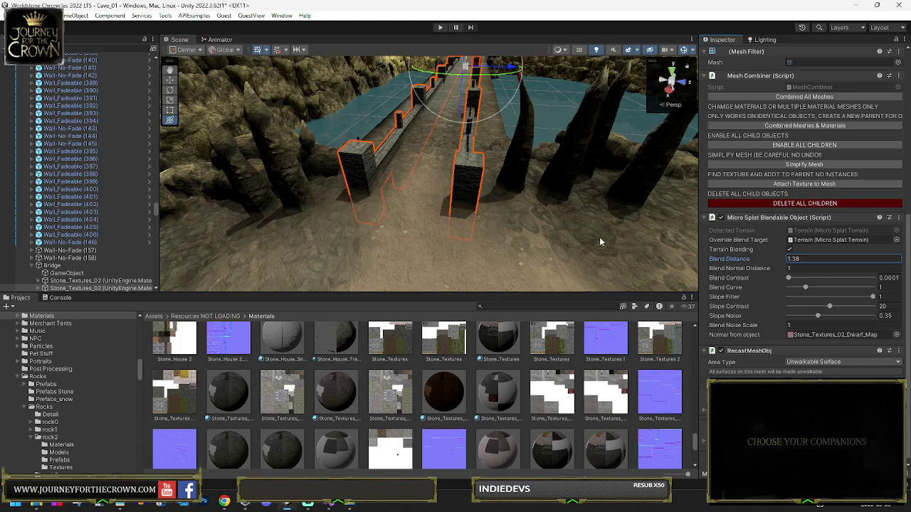
# Step: Save the scene from the File menu and orbit to look down the bridge
pyautogui.click(11, 15)
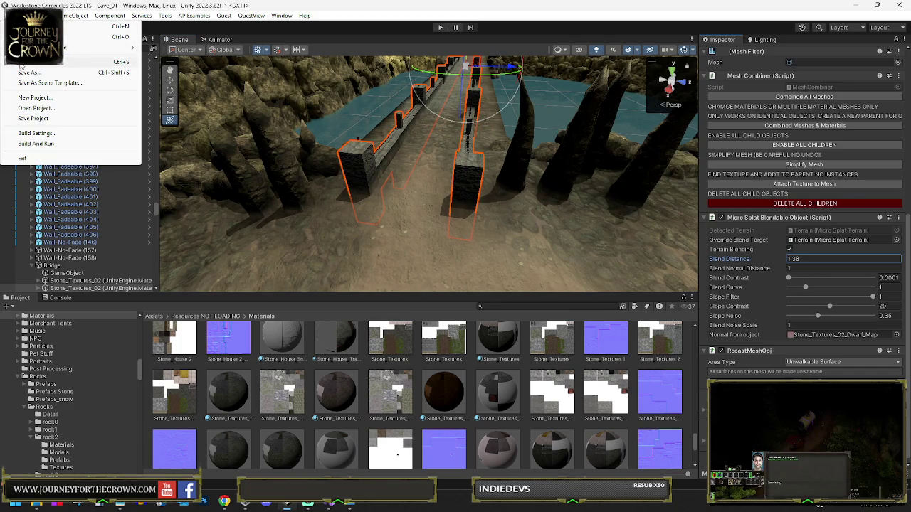
pyautogui.click(21, 66)
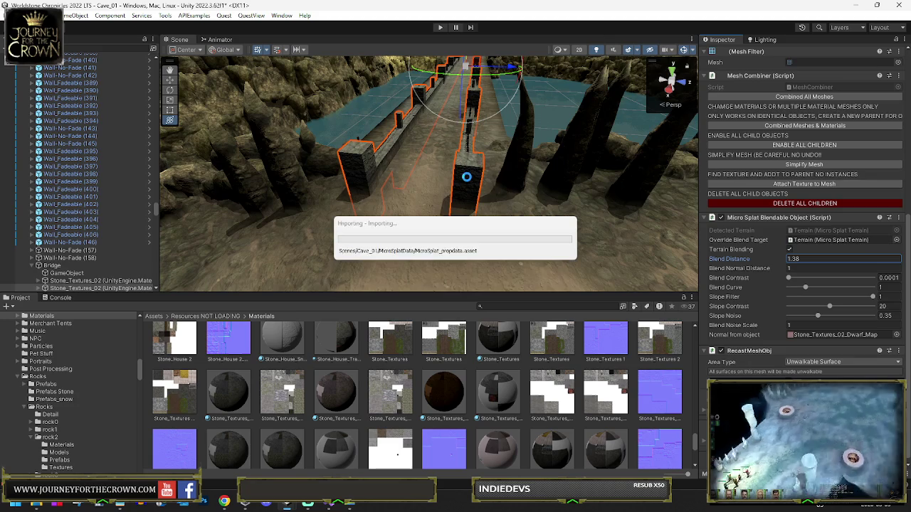
pyautogui.moveTo(471, 186)
pyautogui.mouseDown()
pyautogui.moveTo(494, 160)
pyautogui.moveTo(504, 199)
pyautogui.moveTo(361, 194)
pyautogui.moveTo(471, 158)
pyautogui.moveTo(372, 182)
pyautogui.moveTo(315, 217)
pyautogui.moveTo(328, 183)
pyautogui.mouseUp()
# Step: Select the Terrain and switch it to Set Height with target height -0.002748582
pyautogui.click(361, 190)
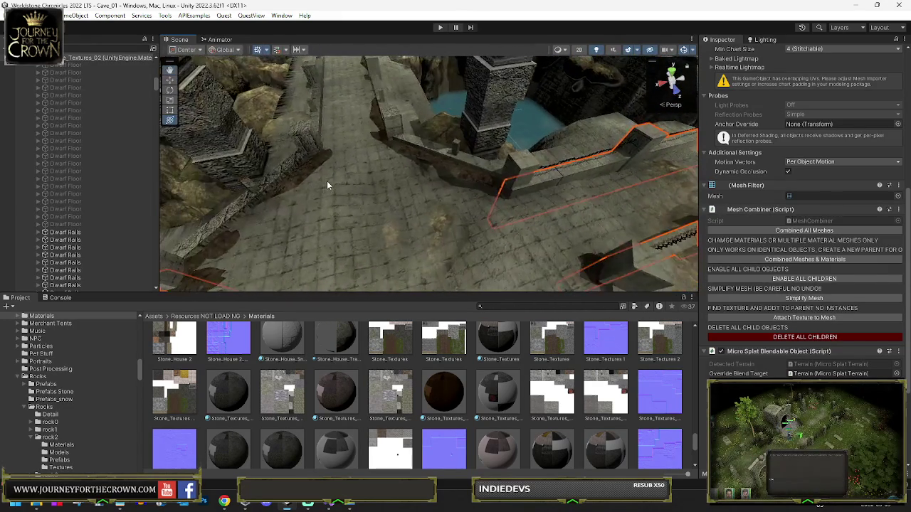
pyautogui.click(490, 208)
pyautogui.click(786, 142)
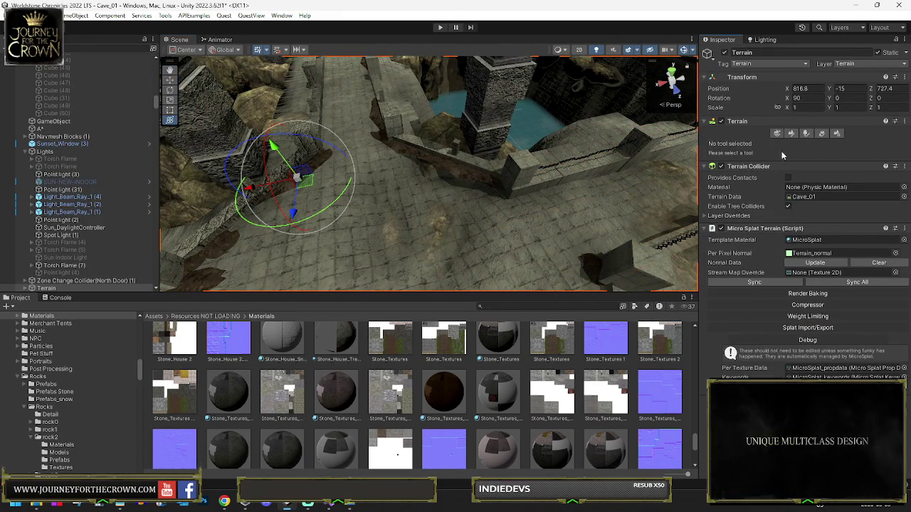
pyautogui.click(791, 134)
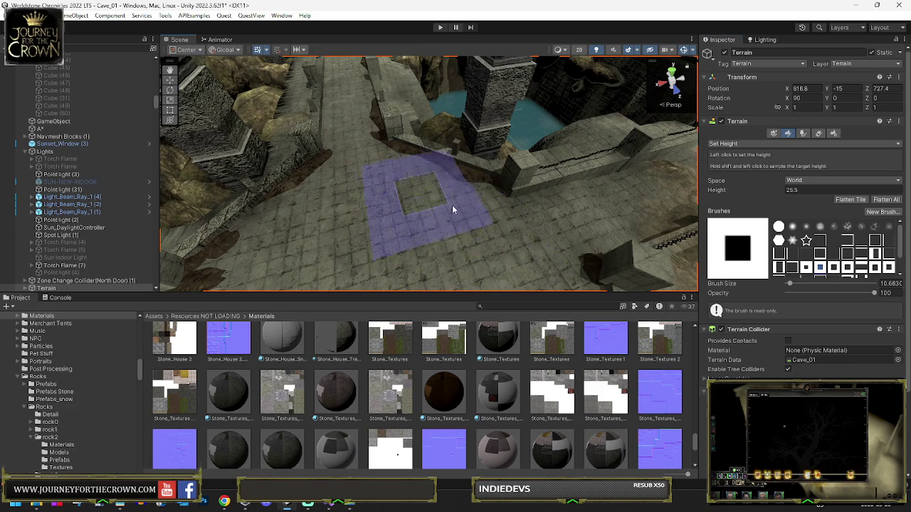
# Step: Orbit over the level, then switch the terrain tool to Paint Texture
pyautogui.moveTo(463, 186)
pyautogui.mouseDown()
pyautogui.moveTo(340, 220)
pyautogui.moveTo(381, 204)
pyautogui.mouseUp()
pyautogui.moveTo(498, 210)
pyautogui.mouseDown()
pyautogui.moveTo(524, 149)
pyautogui.moveTo(463, 173)
pyautogui.moveTo(494, 155)
pyautogui.moveTo(488, 179)
pyautogui.moveTo(478, 171)
pyautogui.moveTo(498, 185)
pyautogui.mouseUp()
pyautogui.moveTo(599, 241)
pyautogui.mouseDown()
pyautogui.moveTo(428, 204)
pyautogui.moveTo(396, 171)
pyautogui.moveTo(390, 231)
pyautogui.moveTo(380, 234)
pyautogui.mouseUp()
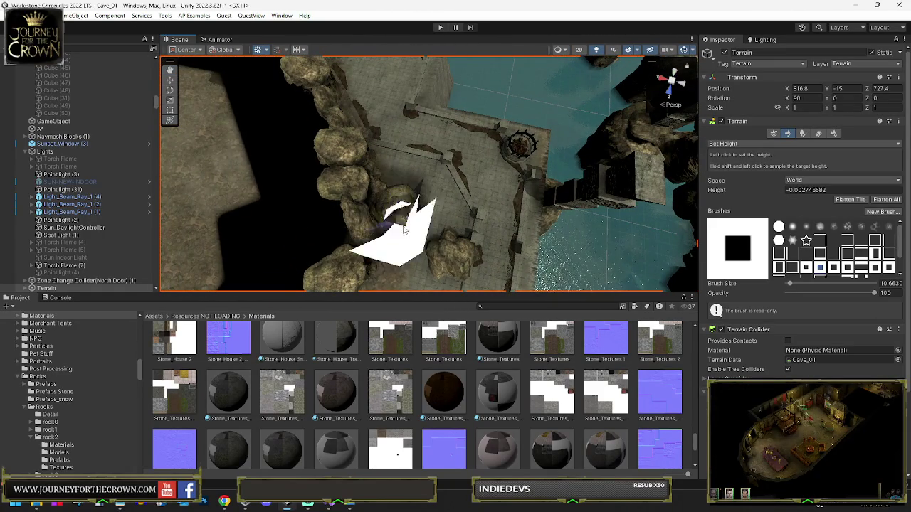
pyautogui.moveTo(437, 203)
pyautogui.mouseDown()
pyautogui.moveTo(326, 234)
pyautogui.moveTo(228, 197)
pyautogui.mouseUp()
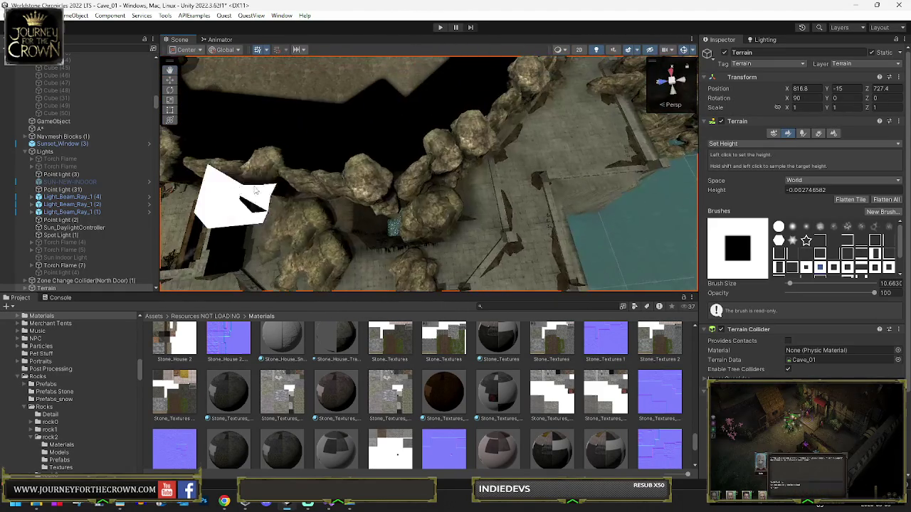
pyautogui.click(783, 145)
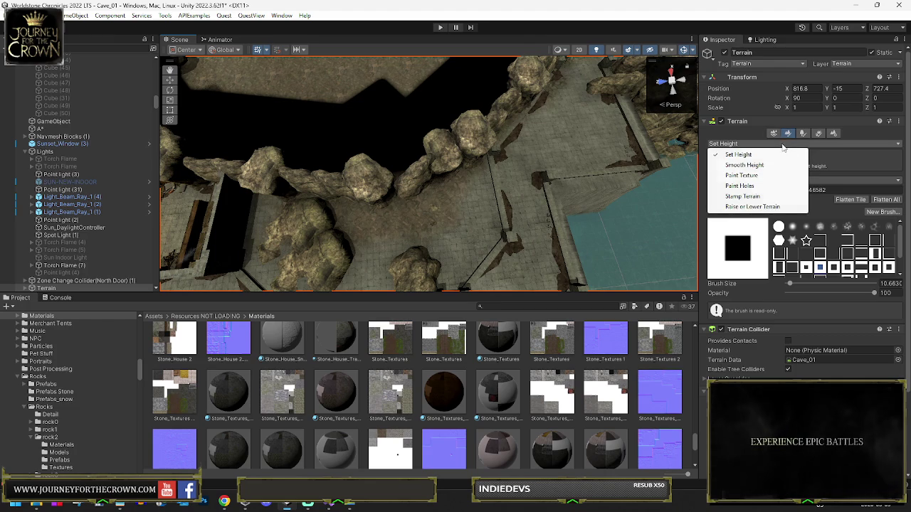
pyautogui.click(742, 175)
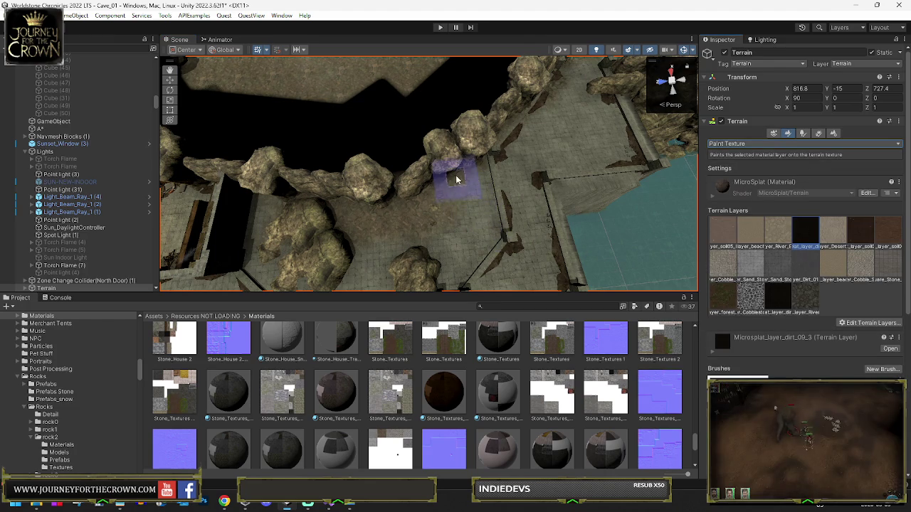
# Step: Paint the sparkly blue water texture along the cliff edge and the channels between the rocks
pyautogui.moveTo(470, 194); pyautogui.dragTo(469, 171)
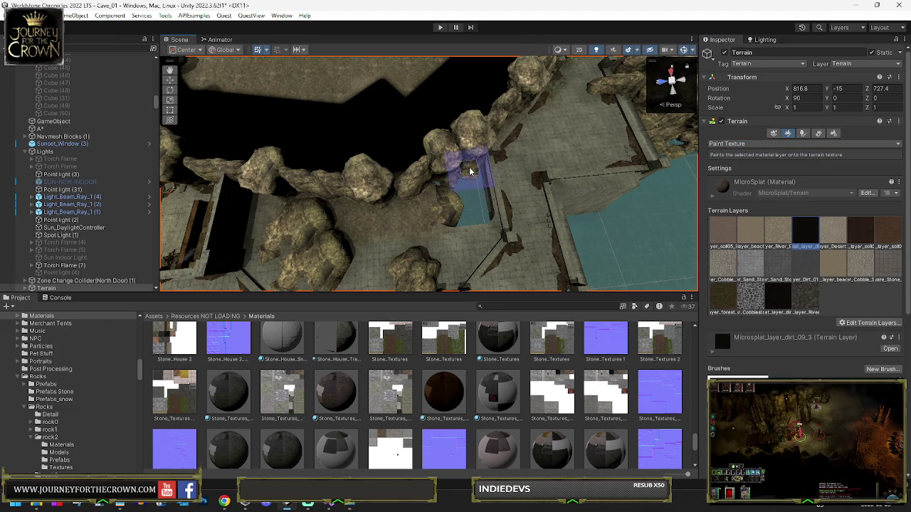
pyautogui.moveTo(477, 224)
pyautogui.mouseDown()
pyautogui.moveTo(431, 254)
pyautogui.moveTo(427, 235)
pyautogui.moveTo(443, 224)
pyautogui.moveTo(451, 232)
pyautogui.moveTo(434, 230)
pyautogui.moveTo(455, 183)
pyautogui.mouseUp()
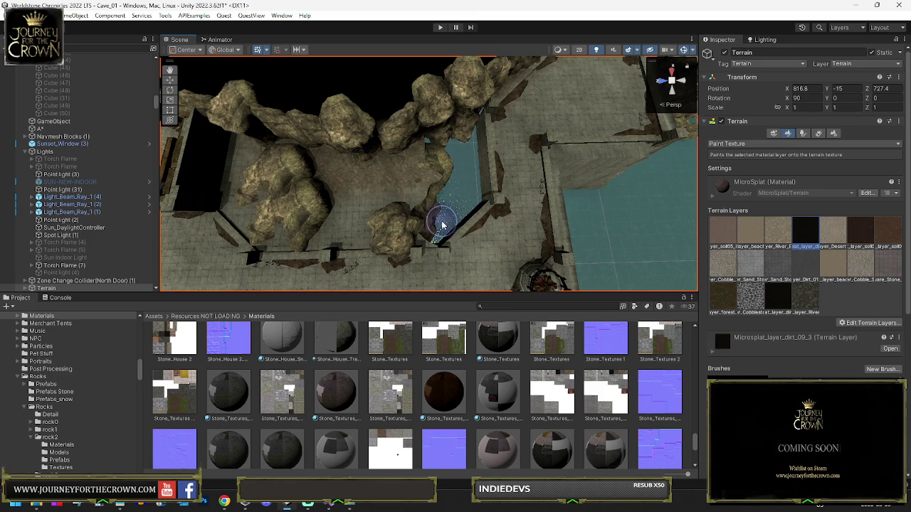
pyautogui.moveTo(383, 179); pyautogui.dragTo(323, 152)
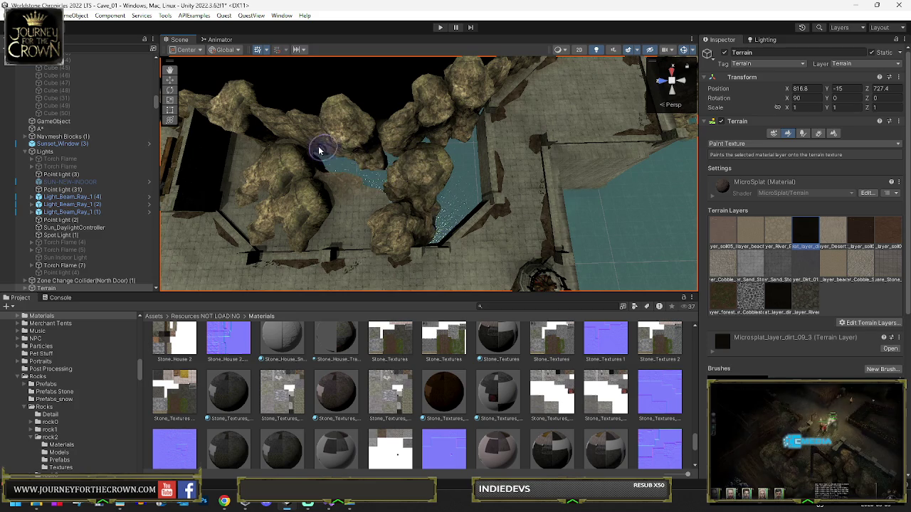
pyautogui.moveTo(250, 143)
pyautogui.mouseDown()
pyautogui.moveTo(240, 159)
pyautogui.moveTo(244, 190)
pyautogui.mouseUp()
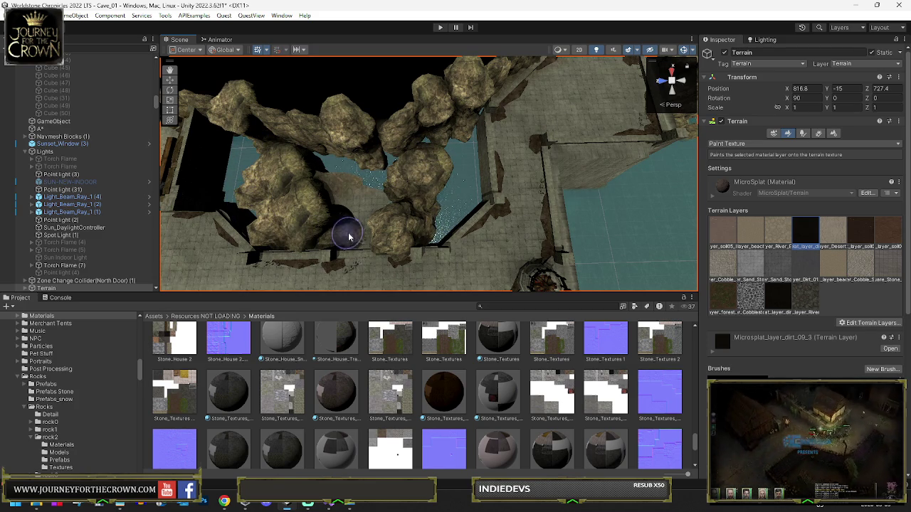
# Step: Orbit over the walkway and stream to inspect the painted water, then select Wall-No-Fade (160)
pyautogui.moveTo(325, 198)
pyautogui.mouseDown()
pyautogui.moveTo(258, 112)
pyautogui.moveTo(445, 124)
pyautogui.mouseUp()
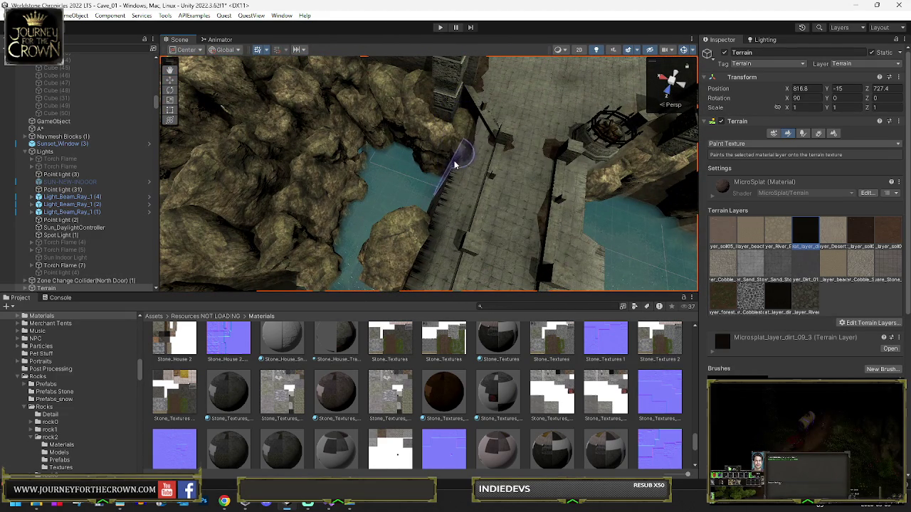
pyautogui.moveTo(436, 193); pyautogui.dragTo(458, 161)
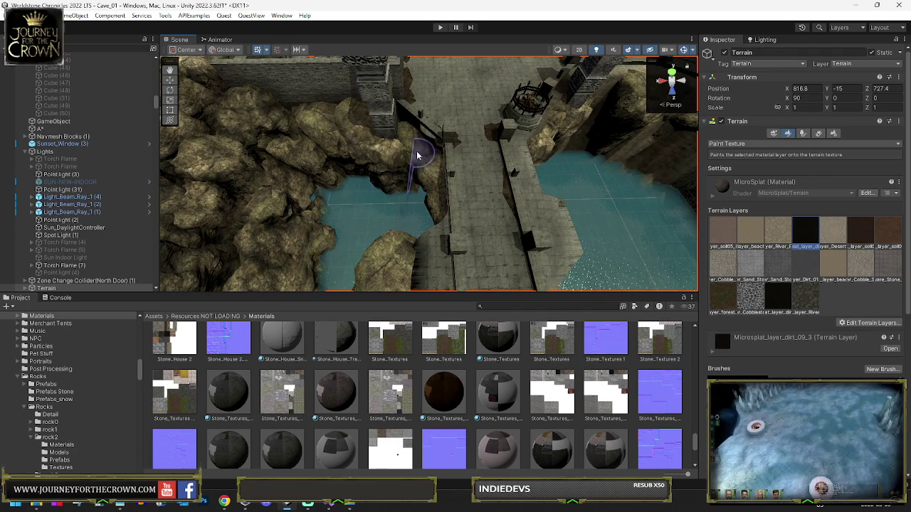
pyautogui.moveTo(415, 238); pyautogui.dragTo(385, 176)
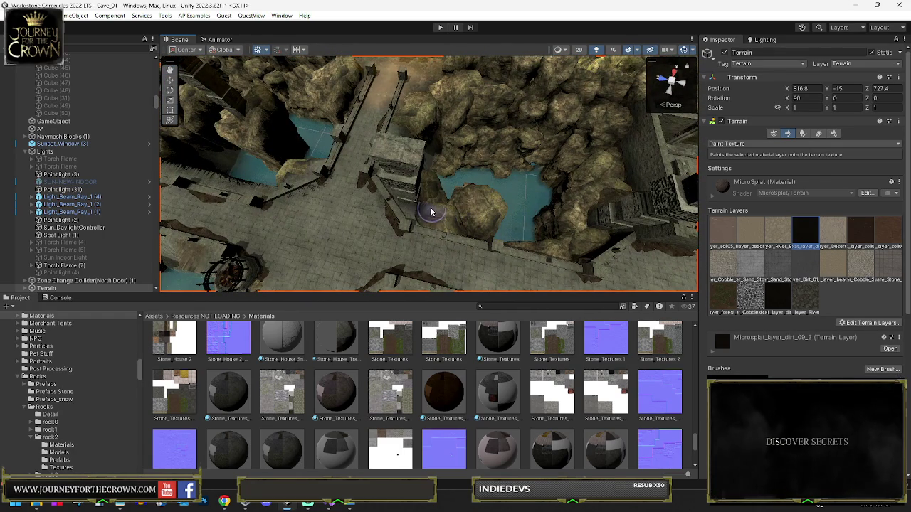
pyautogui.moveTo(403, 190); pyautogui.dragTo(410, 142)
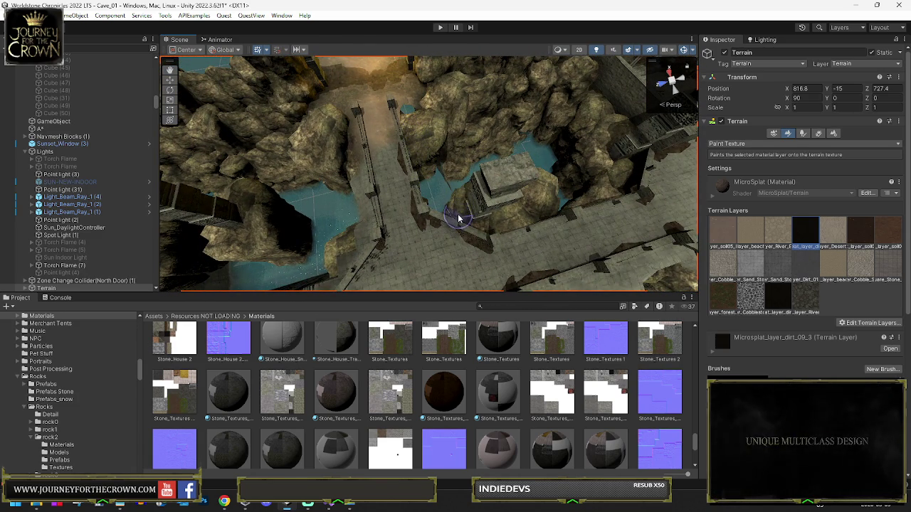
pyautogui.moveTo(442, 156)
pyautogui.mouseDown()
pyautogui.moveTo(433, 179)
pyautogui.moveTo(455, 192)
pyautogui.moveTo(447, 204)
pyautogui.mouseUp()
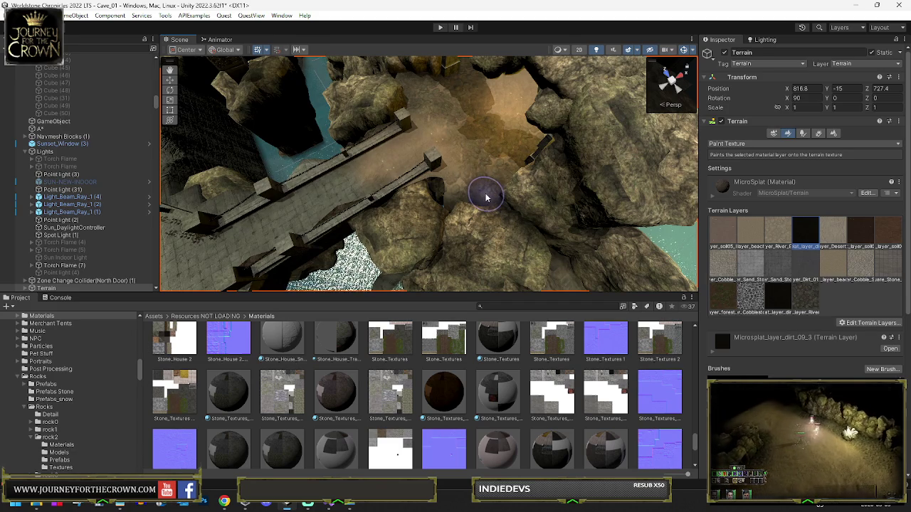
pyautogui.moveTo(484, 195); pyautogui.dragTo(393, 203)
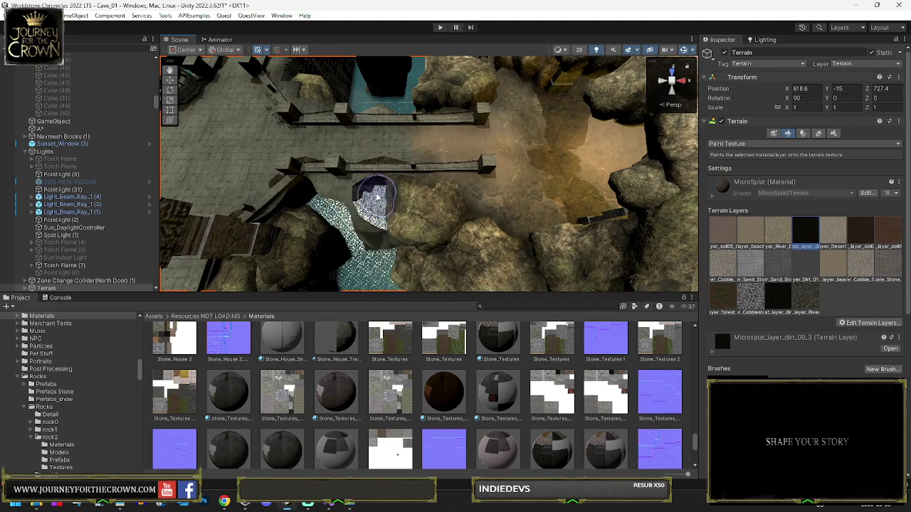
pyautogui.moveTo(382, 253)
pyautogui.mouseDown()
pyautogui.moveTo(335, 230)
pyautogui.moveTo(372, 190)
pyautogui.moveTo(889, 174)
pyautogui.moveTo(483, 287)
pyautogui.mouseUp()
pyautogui.moveTo(377, 173)
pyautogui.mouseDown()
pyautogui.moveTo(654, 183)
pyautogui.moveTo(650, 192)
pyautogui.mouseUp()
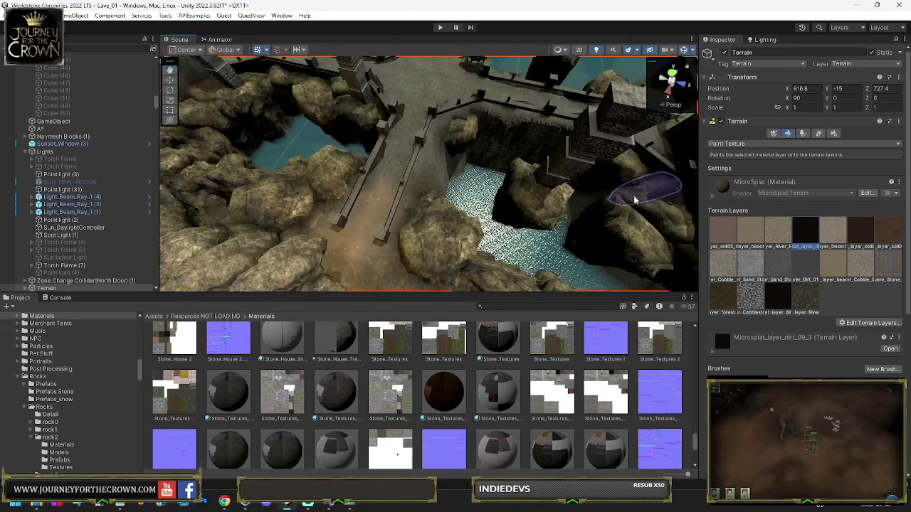
pyautogui.click(436, 233)
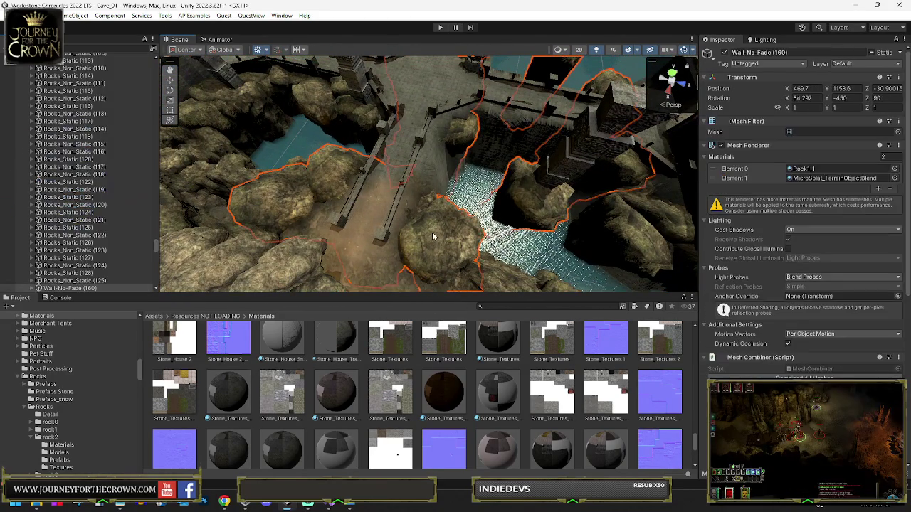
# Step: Frame the Wall-No-Fade (161) and Wall-No-Fade (160) rock groups in the Scene view
pyautogui.moveTo(436, 233); pyautogui.dragTo(481, 208)
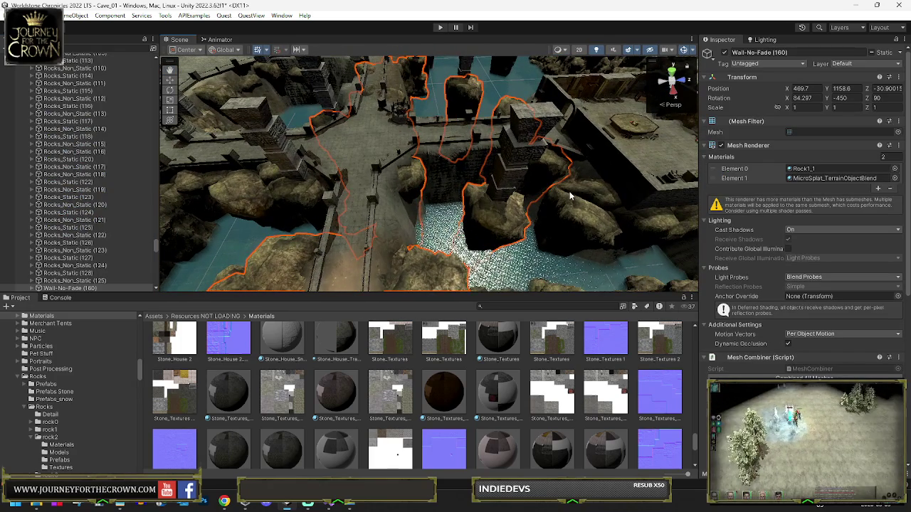
pyautogui.scroll(-5, 53, 184)
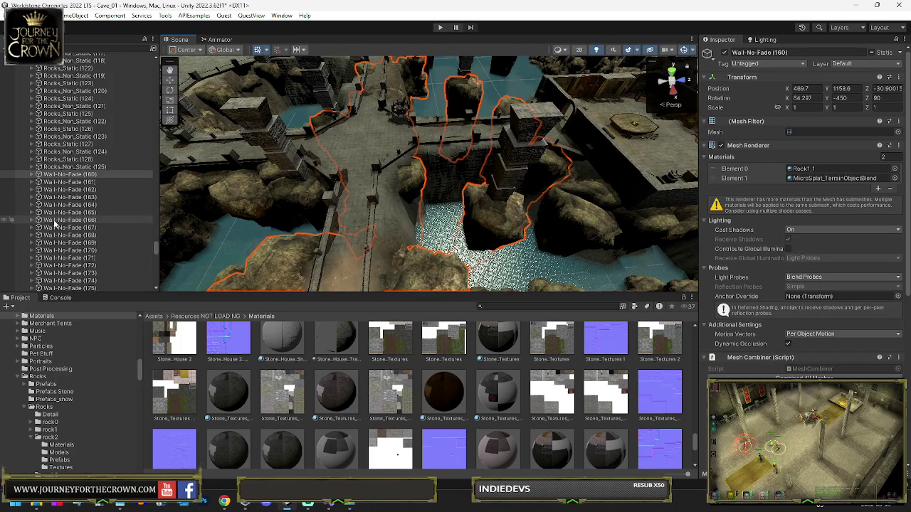
pyautogui.click(57, 183)
pyautogui.press('f')
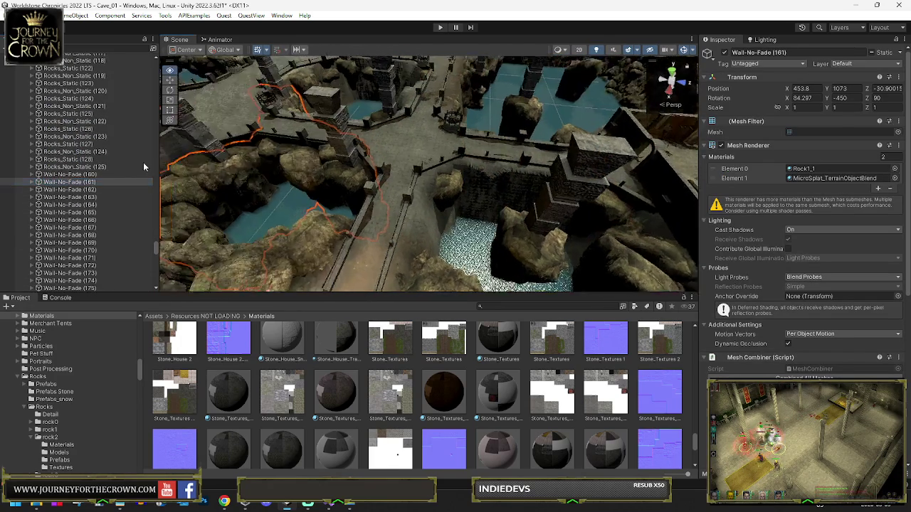
pyautogui.click(63, 175)
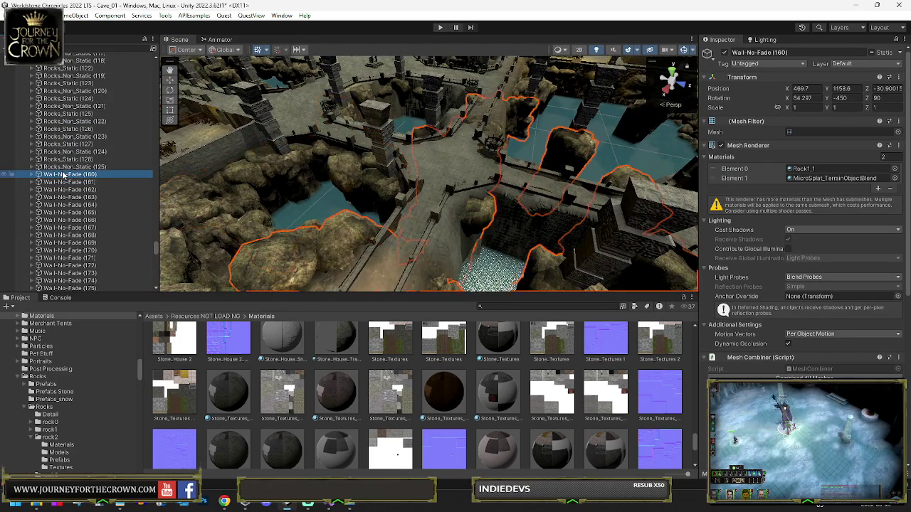
pyautogui.press('f')
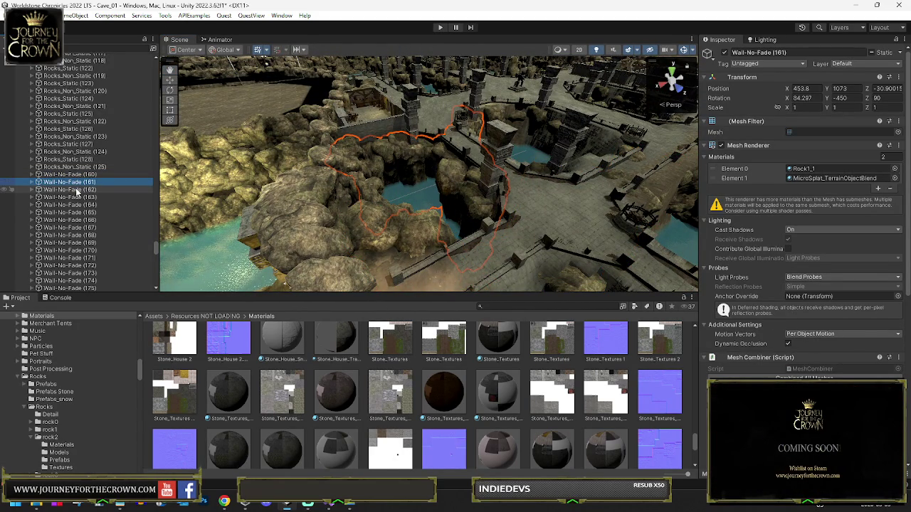
pyautogui.press('Up')
pyautogui.moveTo(586, 224)
pyautogui.mouseDown()
pyautogui.moveTo(470, 238)
pyautogui.moveTo(413, 231)
pyautogui.moveTo(445, 242)
pyautogui.moveTo(417, 248)
pyautogui.moveTo(413, 209)
pyautogui.moveTo(447, 231)
pyautogui.moveTo(405, 240)
pyautogui.mouseUp()
# Step: Rotate rock Rock5A (30) and slide it up-left beside the water
pyautogui.click(408, 230)
pyautogui.click(70, 121)
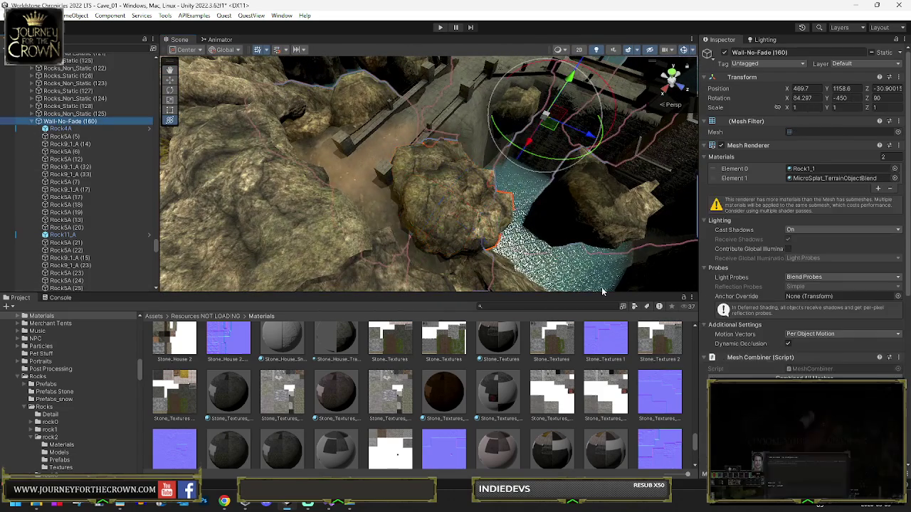
pyautogui.moveTo(519, 255)
pyautogui.mouseDown()
pyautogui.moveTo(571, 284)
pyautogui.moveTo(463, 240)
pyautogui.moveTo(393, 244)
pyautogui.mouseUp()
pyautogui.click(391, 240)
pyautogui.moveTo(404, 278)
pyautogui.mouseDown()
pyautogui.moveTo(557, 254)
pyautogui.moveTo(618, 223)
pyautogui.mouseUp()
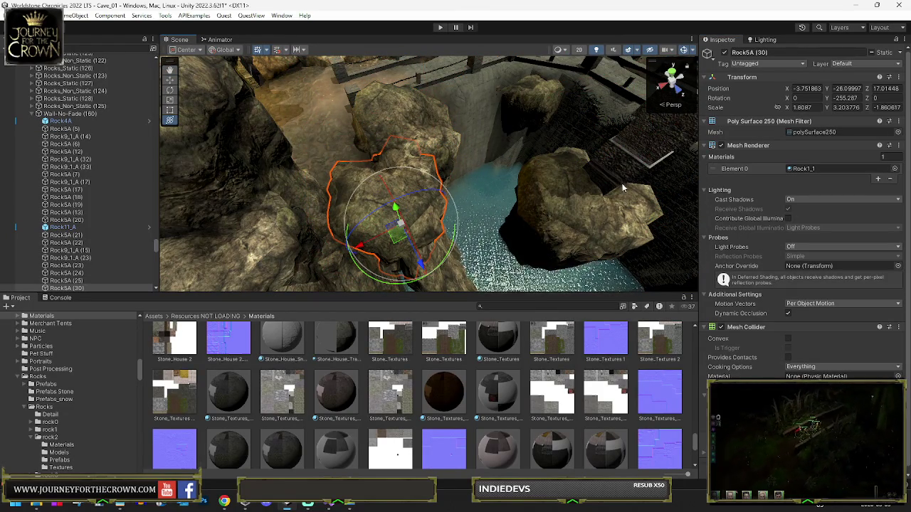
pyautogui.moveTo(413, 230)
pyautogui.mouseDown()
pyautogui.moveTo(388, 248)
pyautogui.moveTo(388, 218)
pyautogui.moveTo(402, 214)
pyautogui.mouseUp()
# Step: Reselect the Wall-No-Fade (160) group, then select and frame Wall-No-Fade (158) by the pool
pyautogui.click(69, 114)
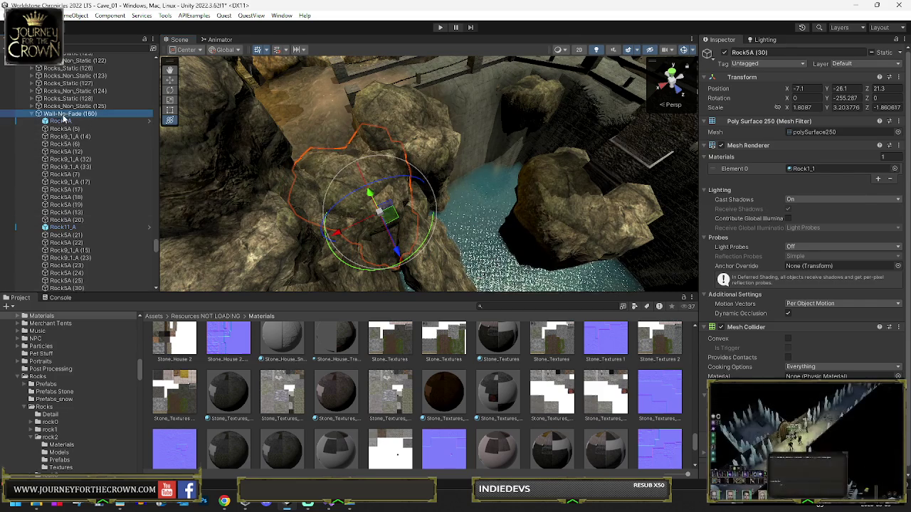
pyautogui.moveTo(383, 175)
pyautogui.mouseDown()
pyautogui.moveTo(478, 154)
pyautogui.moveTo(478, 186)
pyautogui.mouseUp()
pyautogui.click(478, 186)
pyautogui.press('f')
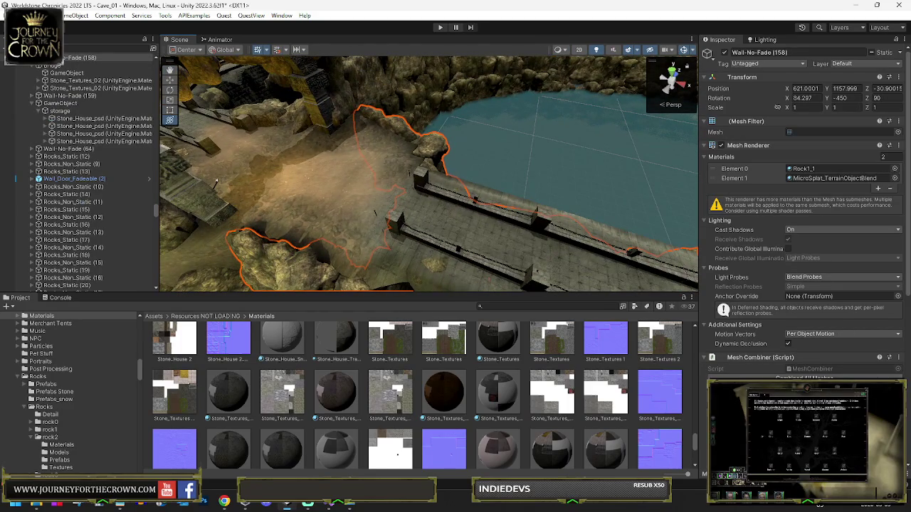
# Step: Duplicate rocks Rock9_1_A (24) and Rock5A (9) and move the copies up-left
pyautogui.moveTo(444, 204); pyautogui.dragTo(388, 186)
pyautogui.click(361, 178)
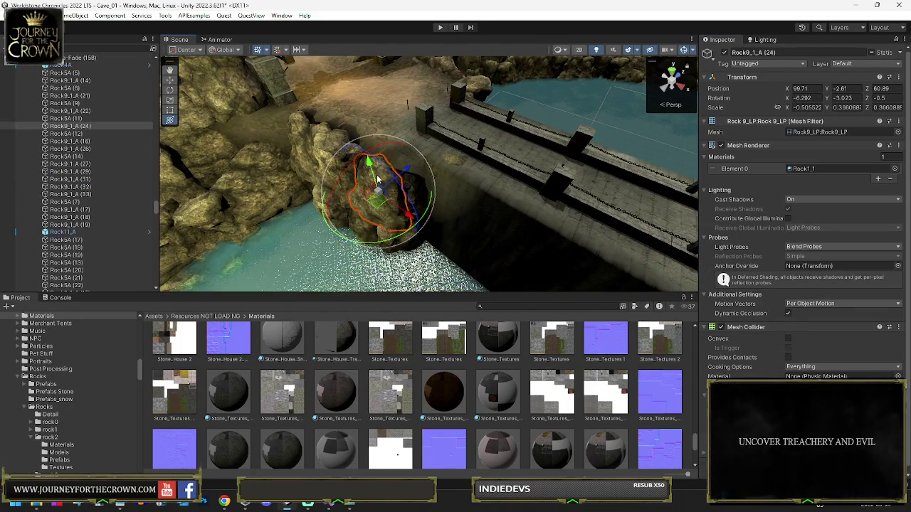
pyautogui.keyDown('shift'); pyautogui.click(310, 139); pyautogui.keyUp('shift')
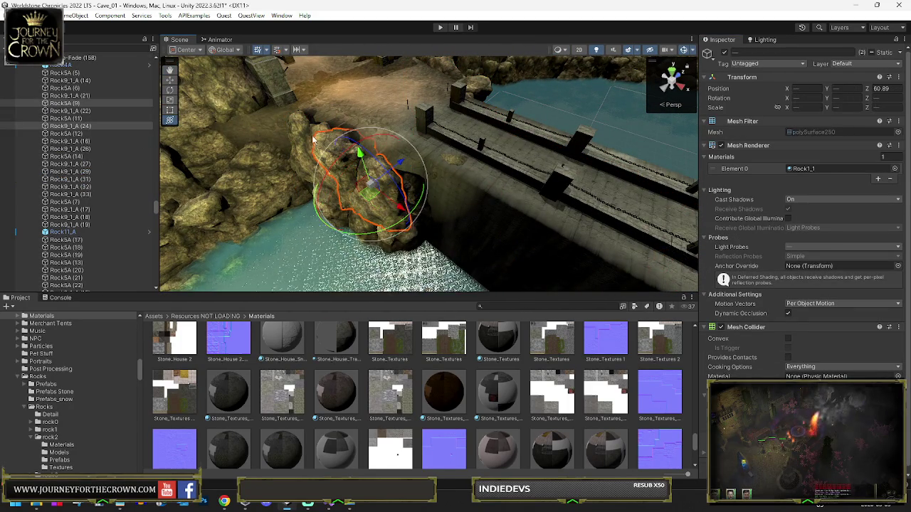
pyautogui.hotkey('ctrl', 'd')
pyautogui.moveTo(353, 153)
pyautogui.mouseDown()
pyautogui.moveTo(356, 120)
pyautogui.moveTo(344, 156)
pyautogui.moveTo(230, 175)
pyautogui.moveTo(354, 184)
pyautogui.moveTo(270, 213)
pyautogui.moveTo(18, 227)
pyautogui.mouseUp()
# Step: Shift the duplicated rock down along the ground and rotate it into place
pyautogui.press('y')
pyautogui.moveTo(376, 183)
pyautogui.mouseDown()
pyautogui.moveTo(380, 195)
pyautogui.moveTo(419, 122)
pyautogui.mouseUp()
pyautogui.press('e')
pyautogui.moveTo(462, 152)
pyautogui.mouseDown()
pyautogui.moveTo(470, 162)
pyautogui.moveTo(449, 135)
pyautogui.moveTo(427, 137)
pyautogui.moveTo(610, 214)
pyautogui.moveTo(672, 209)
pyautogui.mouseUp()
pyautogui.press('y')
pyautogui.press('f')
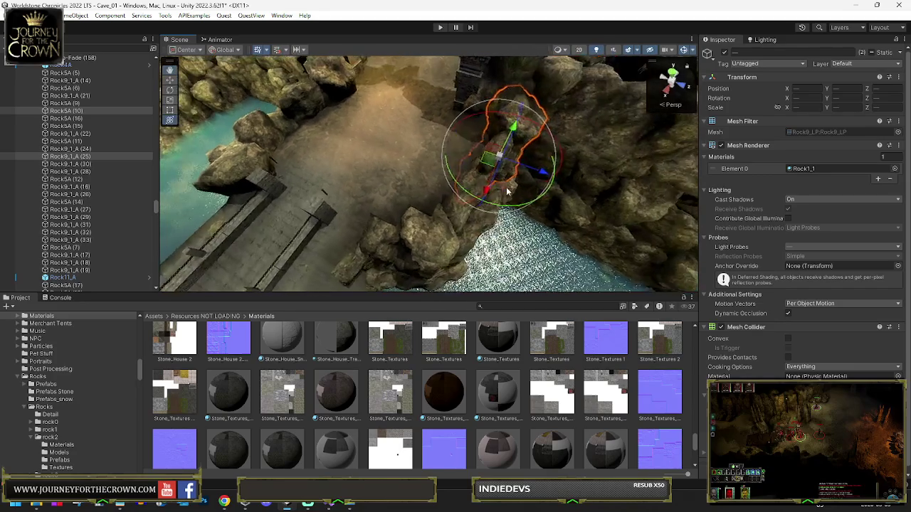
pyautogui.moveTo(498, 189); pyautogui.dragTo(369, 243)
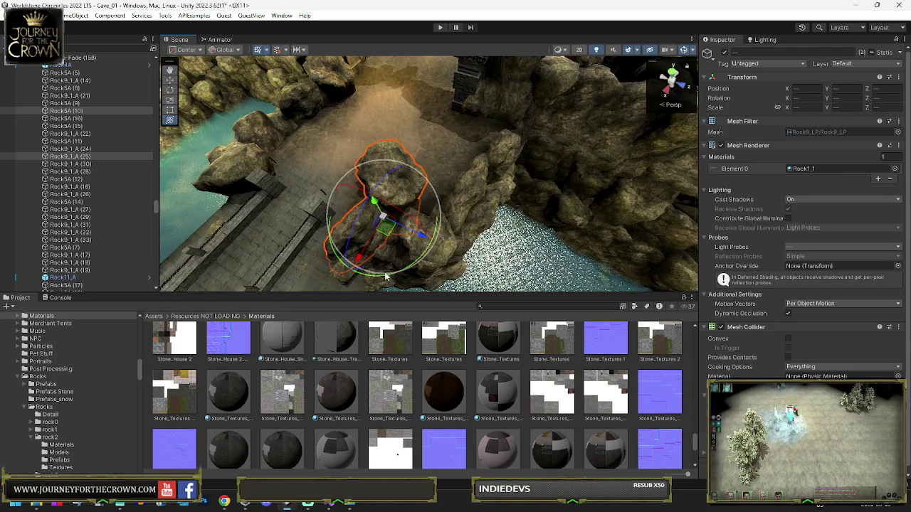
pyautogui.moveTo(430, 239)
pyautogui.mouseDown()
pyautogui.moveTo(644, 256)
pyautogui.moveTo(582, 229)
pyautogui.mouseUp()
pyautogui.moveTo(364, 263)
pyautogui.mouseDown()
pyautogui.moveTo(380, 231)
pyautogui.moveTo(374, 246)
pyautogui.moveTo(465, 191)
pyautogui.mouseUp()
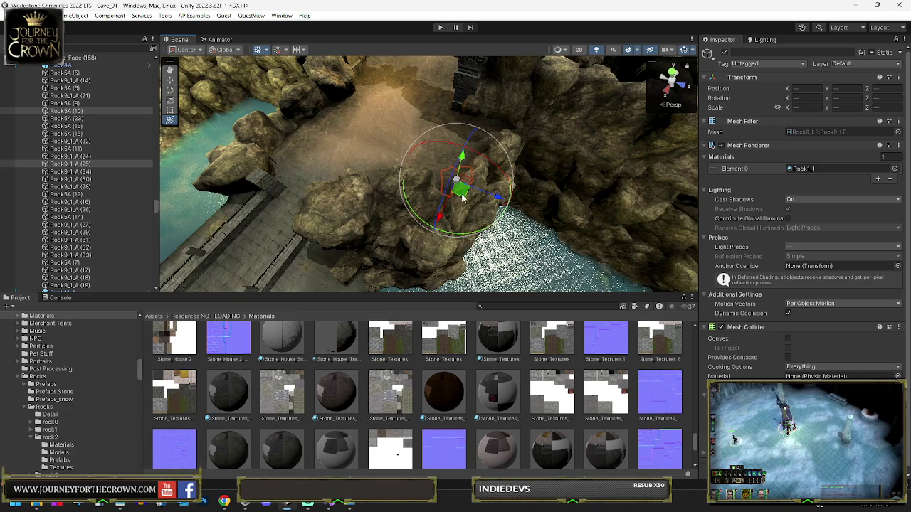
# Step: Push another wall rock back toward the water and rotate it to stand taller
pyautogui.click(390, 212)
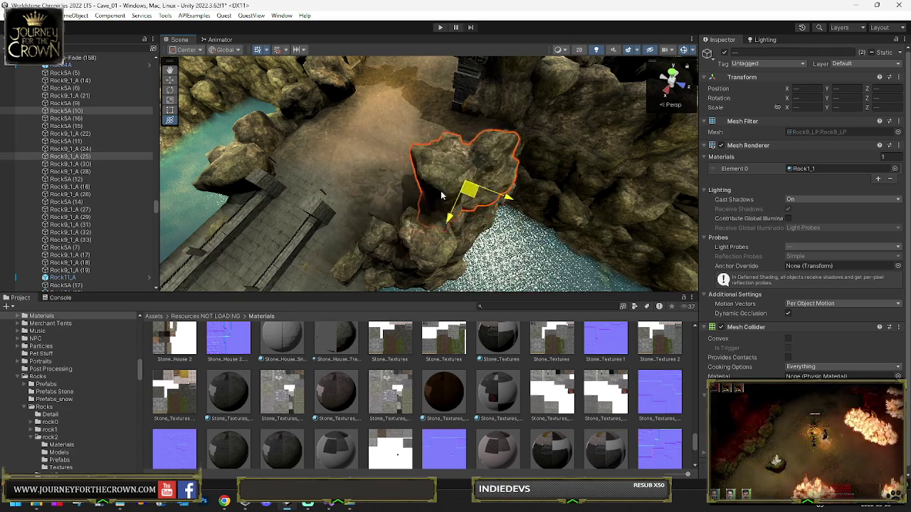
pyautogui.moveTo(390, 212)
pyautogui.mouseDown()
pyautogui.moveTo(376, 204)
pyautogui.moveTo(412, 200)
pyautogui.moveTo(471, 169)
pyautogui.mouseUp()
pyautogui.moveTo(459, 207)
pyautogui.mouseDown()
pyautogui.moveTo(486, 204)
pyautogui.moveTo(472, 167)
pyautogui.moveTo(481, 133)
pyautogui.moveTo(456, 132)
pyautogui.mouseUp()
pyautogui.press('w')
# Step: Lower Rock5A (23) to position X 100.92, Y -0.83, Z 35
pyautogui.click(377, 190)
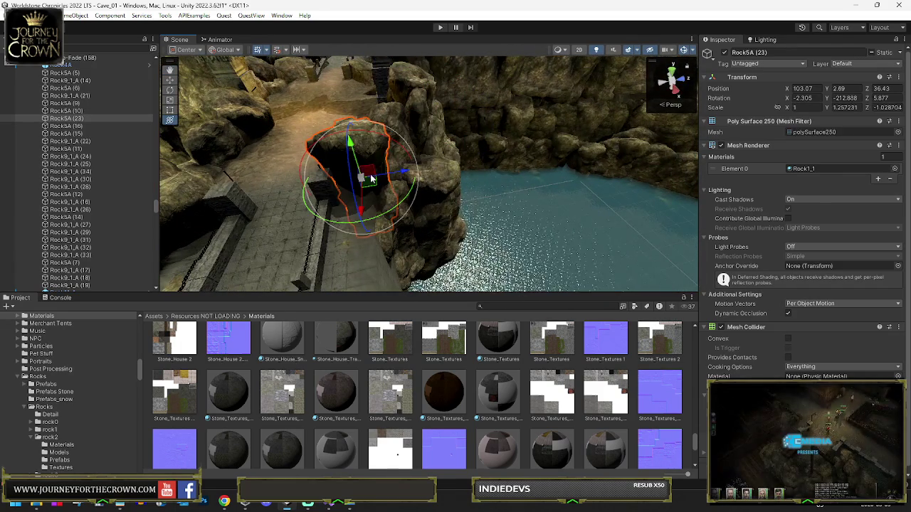
pyautogui.moveTo(377, 190)
pyautogui.mouseDown()
pyautogui.moveTo(365, 164)
pyautogui.moveTo(378, 175)
pyautogui.moveTo(325, 264)
pyautogui.mouseUp()
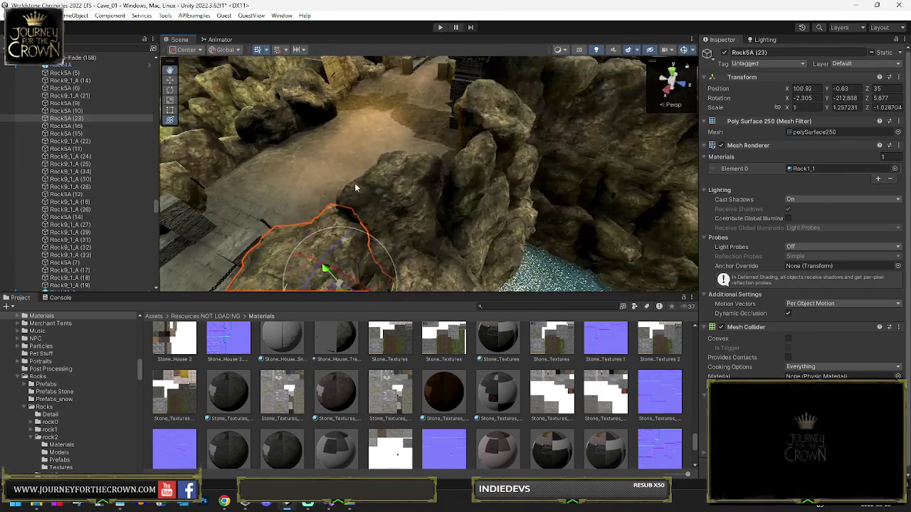
pyautogui.click(67, 59)
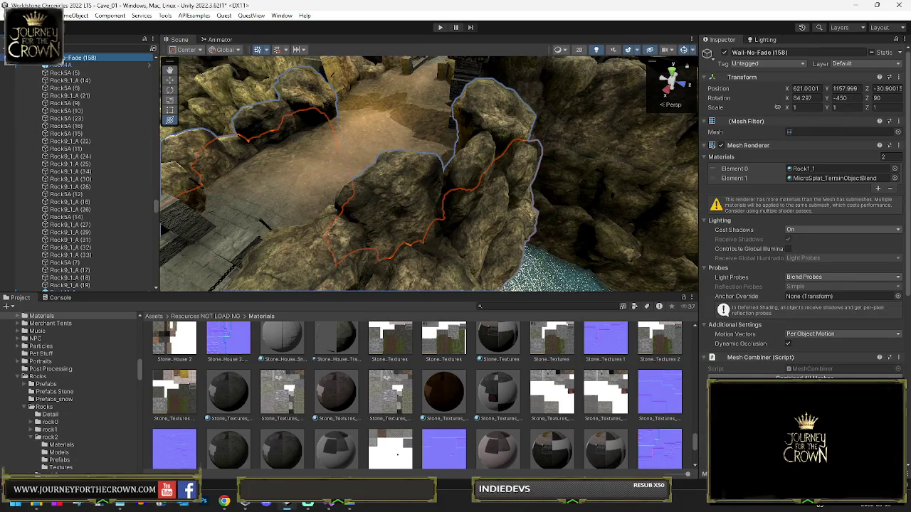
pyautogui.moveTo(399, 207)
pyautogui.keyDown('alt'); pyautogui.mouseDown()
pyautogui.moveTo(342, 236)
pyautogui.moveTo(495, 223)
pyautogui.mouseUp(); pyautogui.keyUp('alt')
# Step: Select the cave Terrain, activate its tools, and switch to Paint Holes (brush size 10.66, full opacity)
pyautogui.click(533, 194)
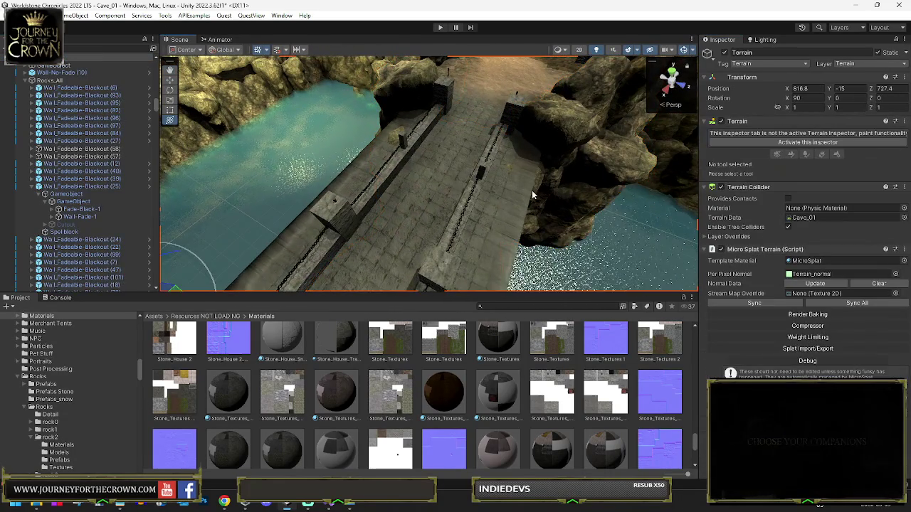
pyautogui.click(766, 143)
pyautogui.click(789, 135)
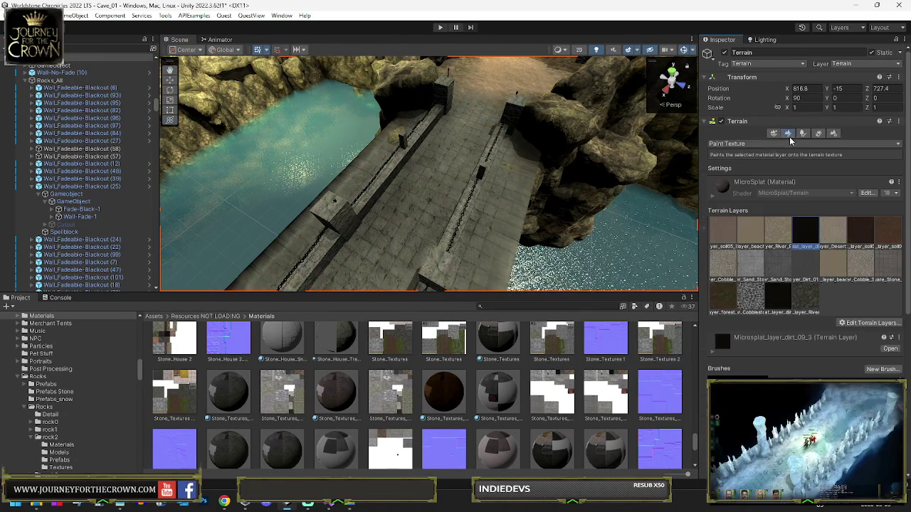
pyautogui.click(754, 144)
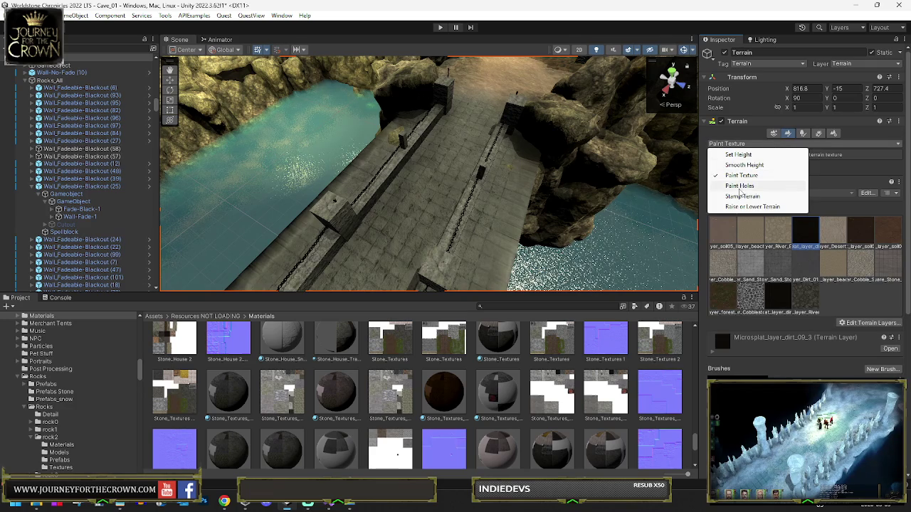
pyautogui.click(741, 175)
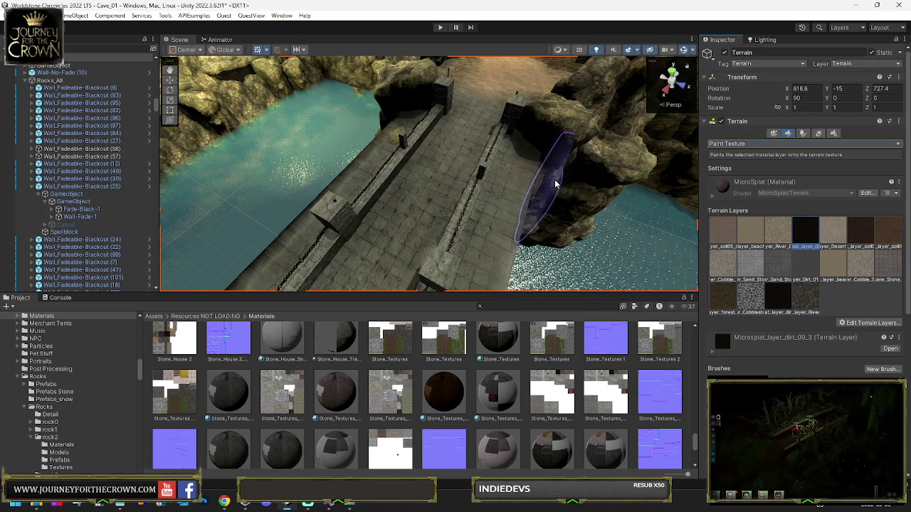
pyautogui.click(734, 144)
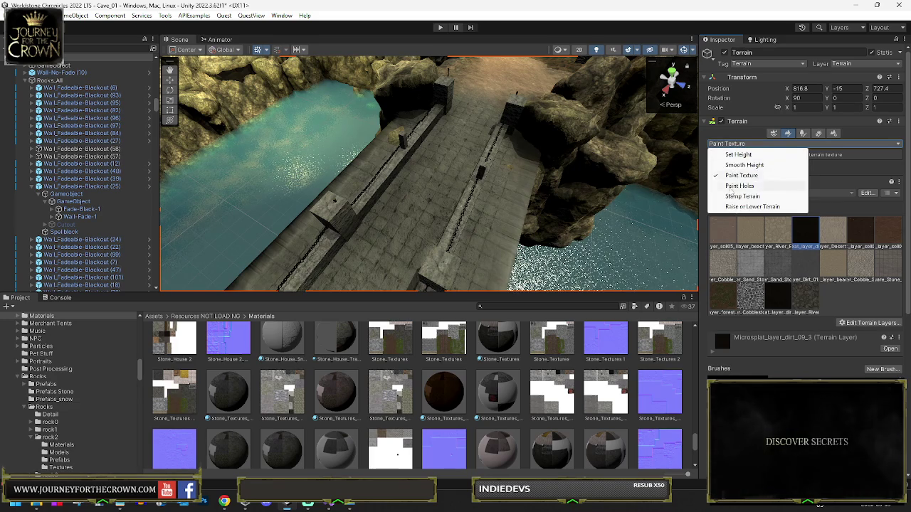
pyautogui.click(781, 244)
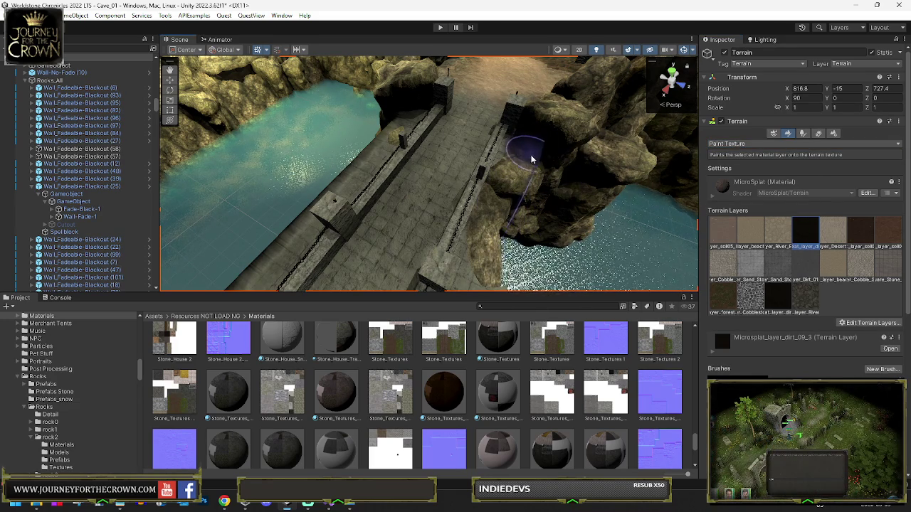
pyautogui.moveTo(543, 172)
pyautogui.mouseDown()
pyautogui.moveTo(372, 266)
pyautogui.moveTo(437, 216)
pyautogui.moveTo(299, 189)
pyautogui.moveTo(328, 143)
pyautogui.moveTo(199, 151)
pyautogui.moveTo(283, 186)
pyautogui.moveTo(344, 258)
pyautogui.moveTo(433, 193)
pyautogui.mouseUp()
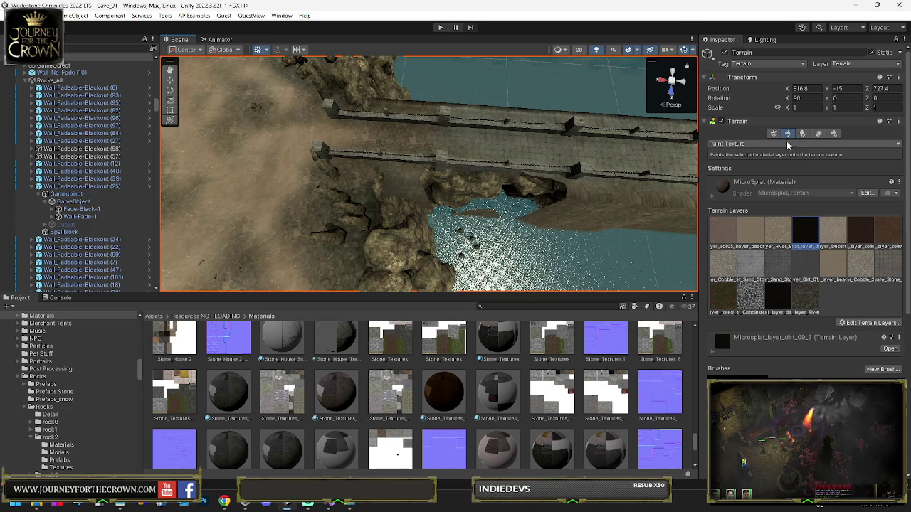
pyautogui.click(785, 143)
pyautogui.click(740, 185)
pyautogui.moveTo(531, 126)
pyautogui.mouseDown()
pyautogui.moveTo(407, 138)
pyautogui.moveTo(407, 147)
pyautogui.moveTo(412, 131)
pyautogui.moveTo(426, 166)
pyautogui.moveTo(372, 142)
pyautogui.mouseUp()
pyautogui.scroll(3, 370, 143)
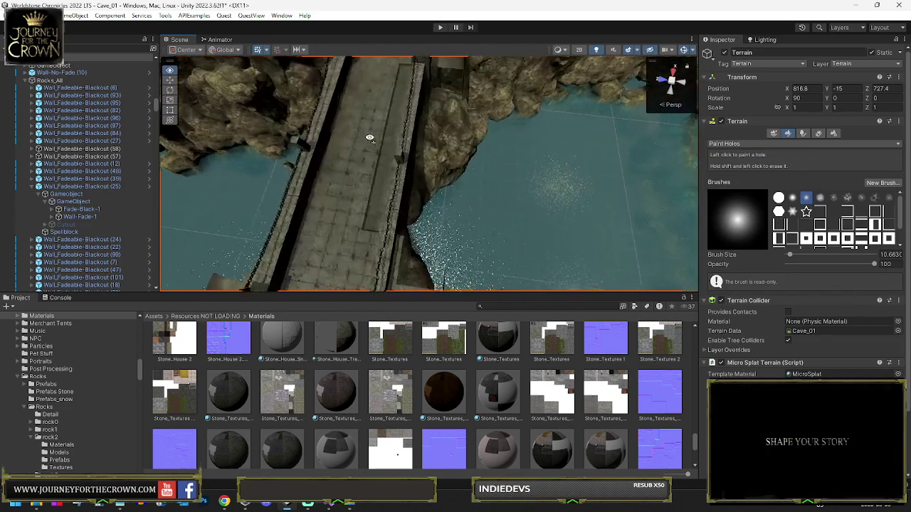
pyautogui.click(464, 191)
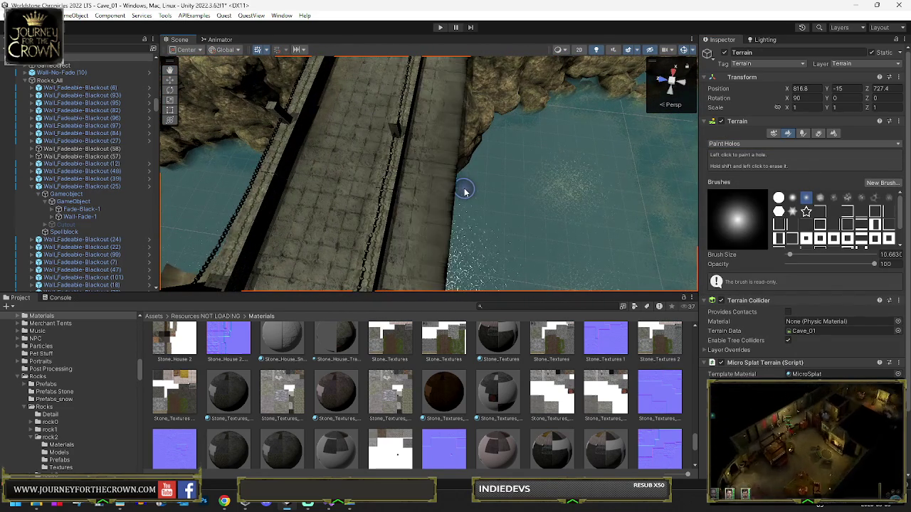
pyautogui.keyDown('shift'); pyautogui.click(450, 193); pyautogui.keyUp('shift')
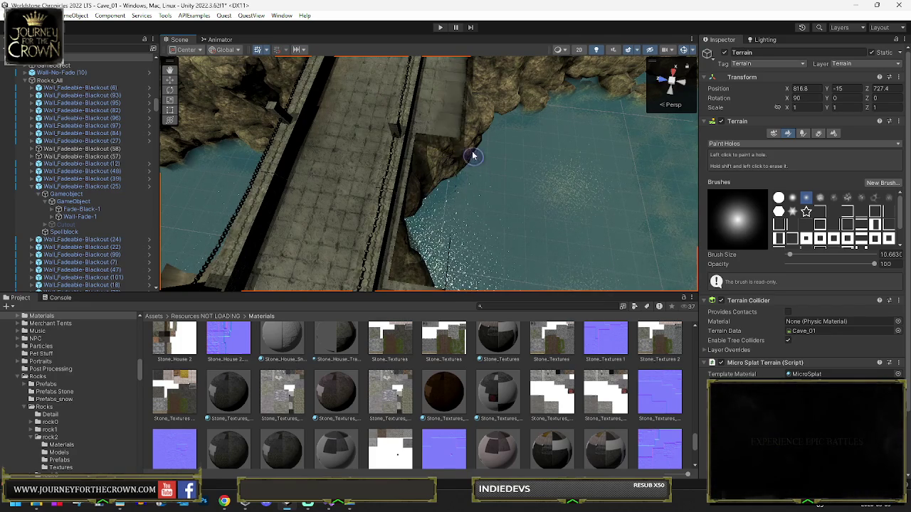
pyautogui.moveTo(460, 135); pyautogui.dragTo(484, 117)
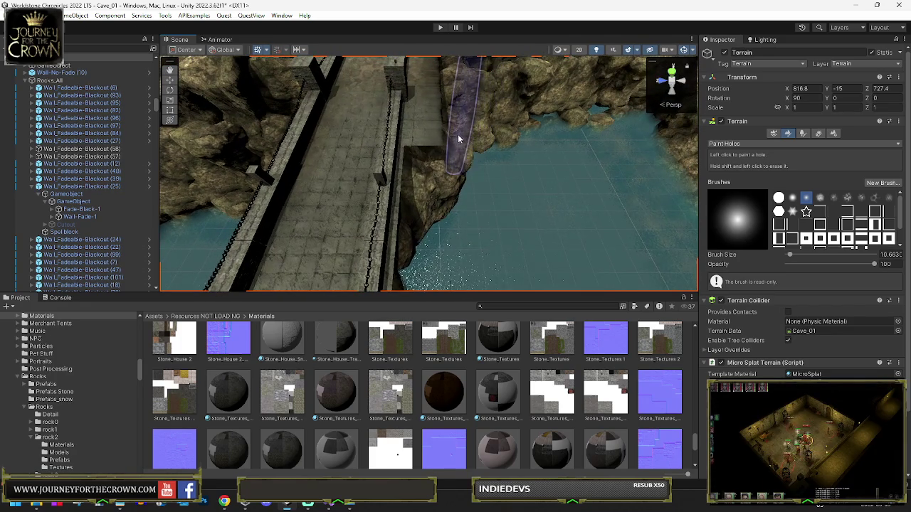
pyautogui.moveTo(430, 153)
pyautogui.mouseDown()
pyautogui.moveTo(471, 150)
pyautogui.moveTo(398, 139)
pyautogui.mouseUp()
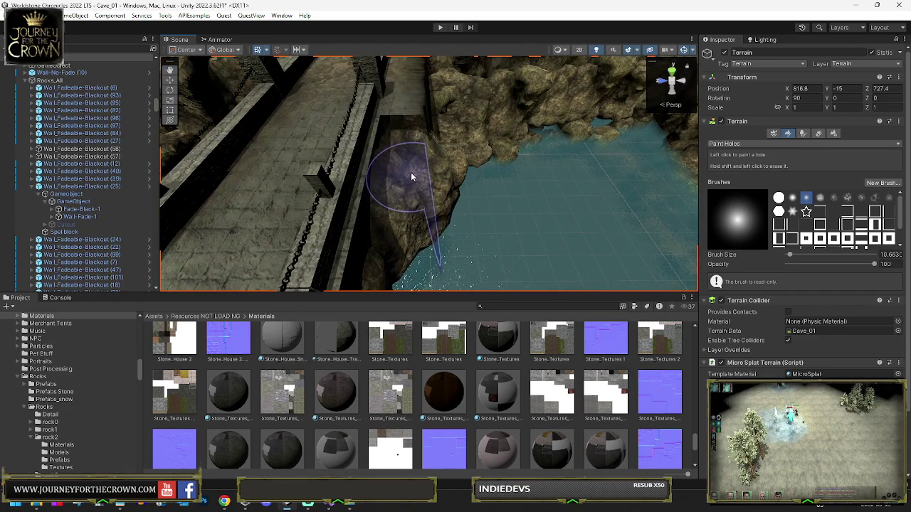
pyautogui.moveTo(410, 177)
pyautogui.mouseDown()
pyautogui.moveTo(372, 175)
pyautogui.moveTo(488, 193)
pyautogui.moveTo(417, 183)
pyautogui.mouseUp()
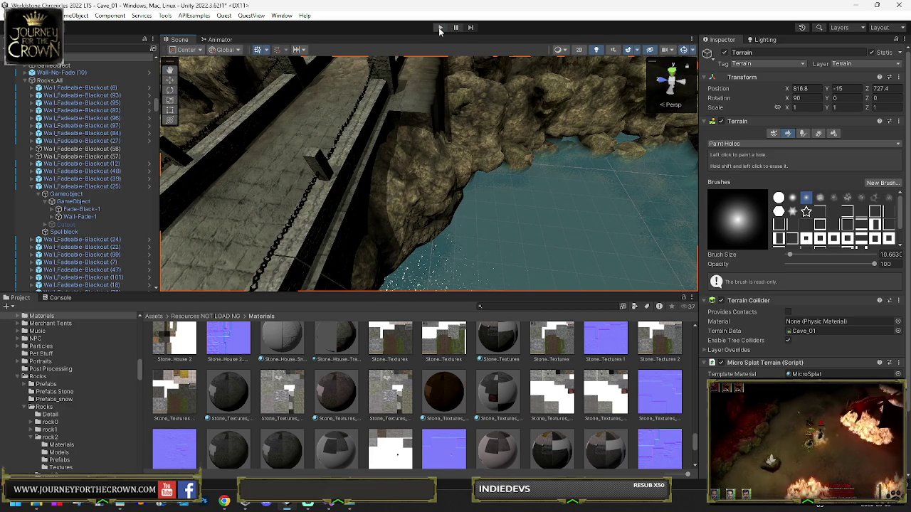
# Step: Save the scene with Ctrl+S, then play-test by walking the party onto the bridge and upper platform
pyautogui.hotkey('ctrl', 's')
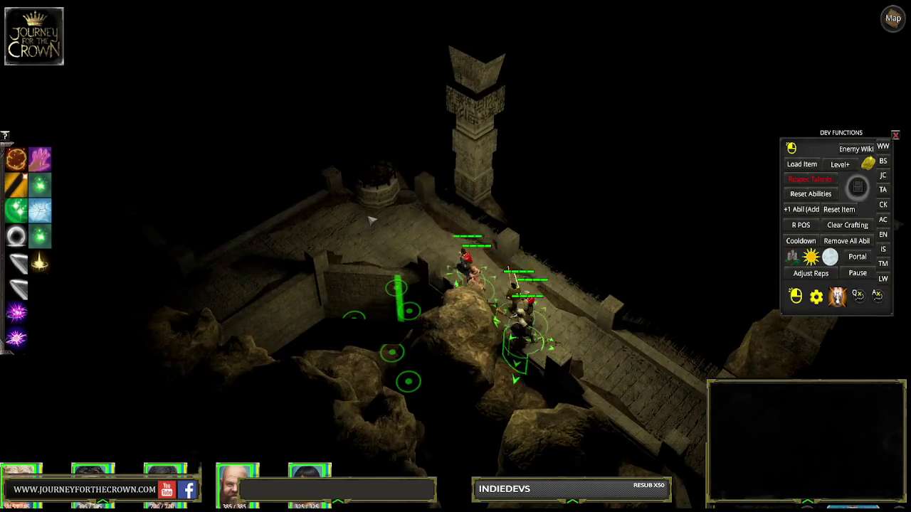
pyautogui.click(380, 316)
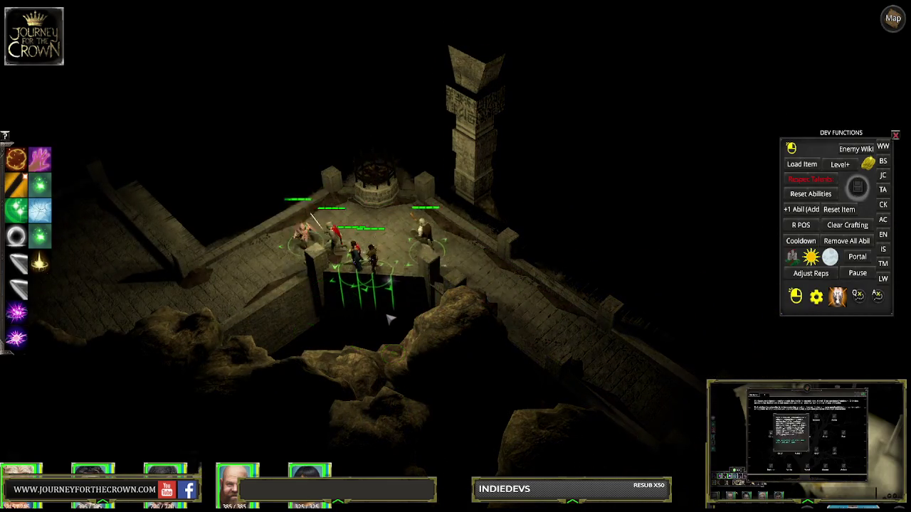
pyautogui.click(391, 326)
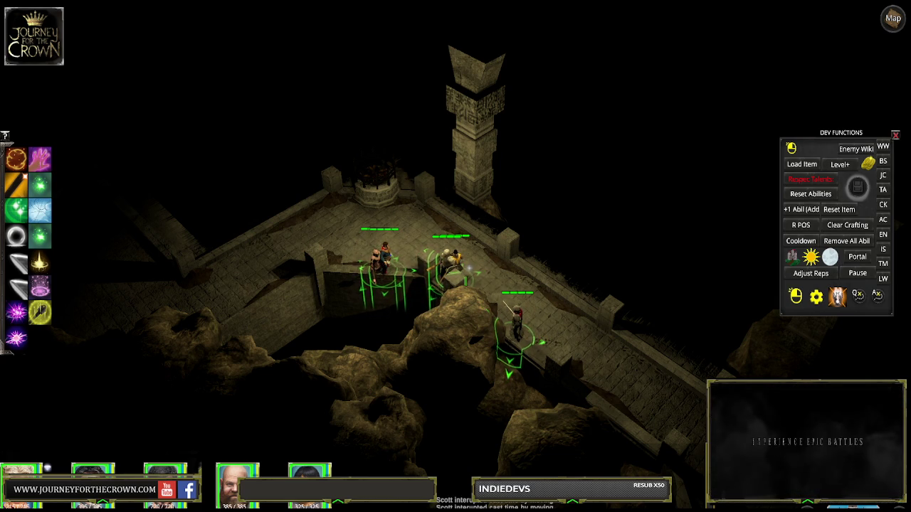
pyautogui.click(356, 321)
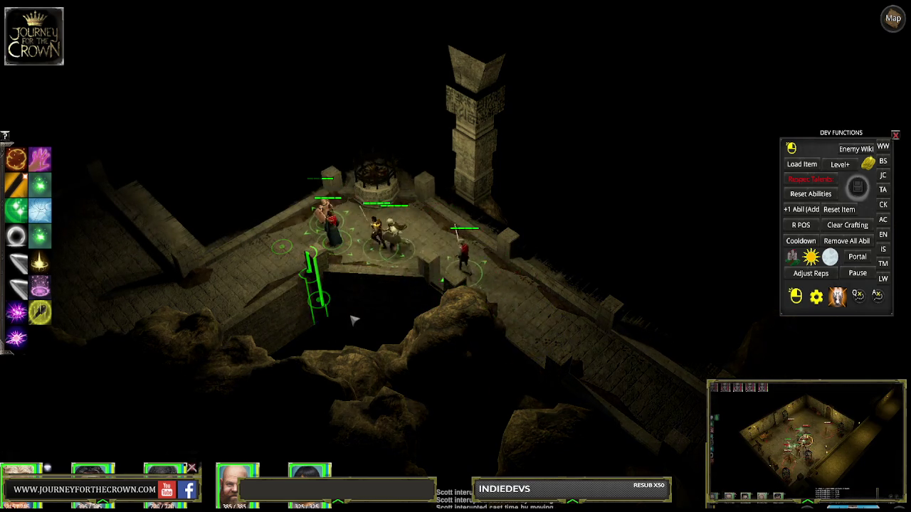
# Step: Walk the party to the centre ledge, brazier platform, right corridor and left platform, then stop play mode
pyautogui.click(374, 314)
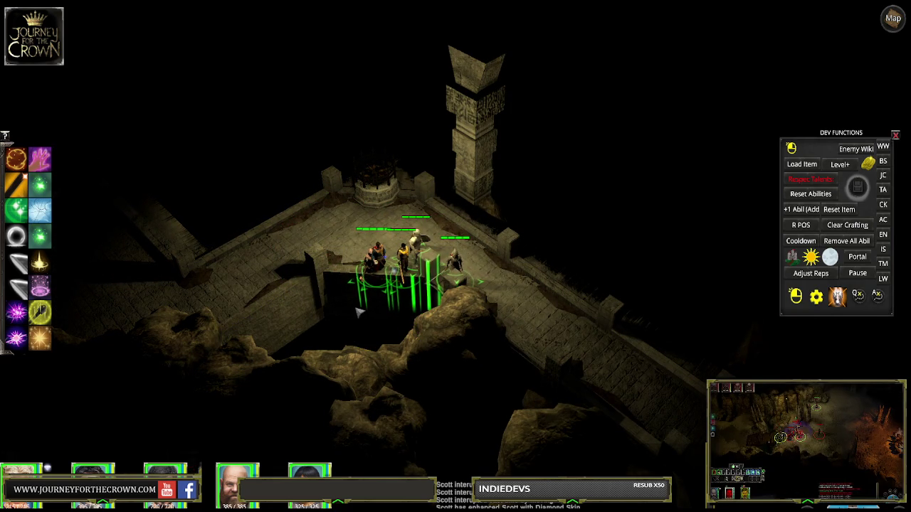
pyautogui.click(335, 221)
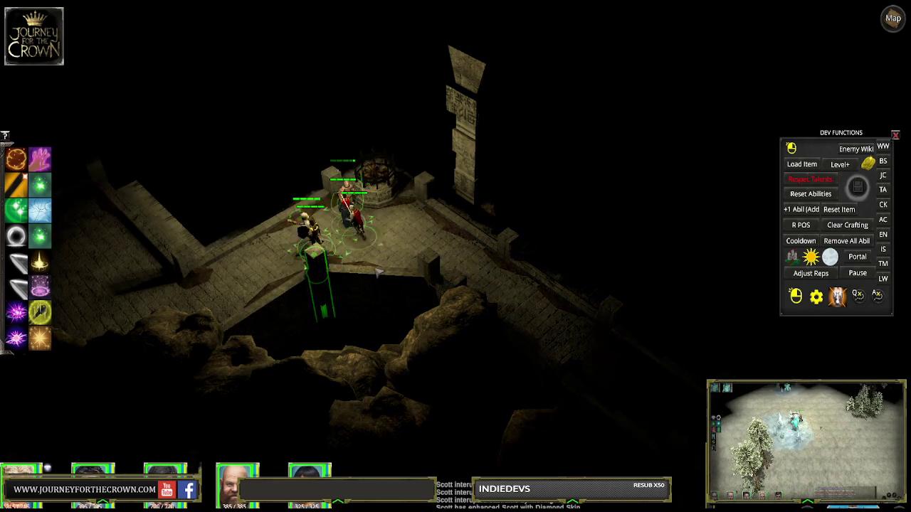
pyautogui.click(375, 302)
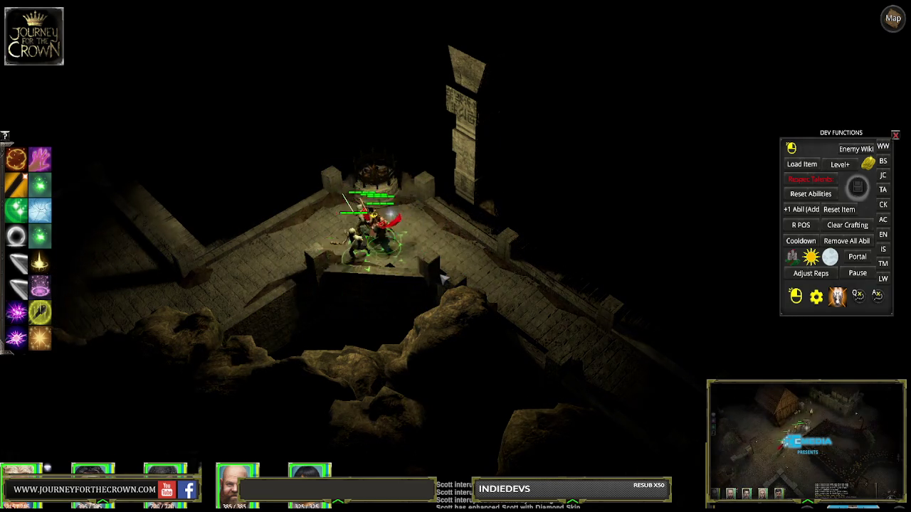
pyautogui.click(459, 273)
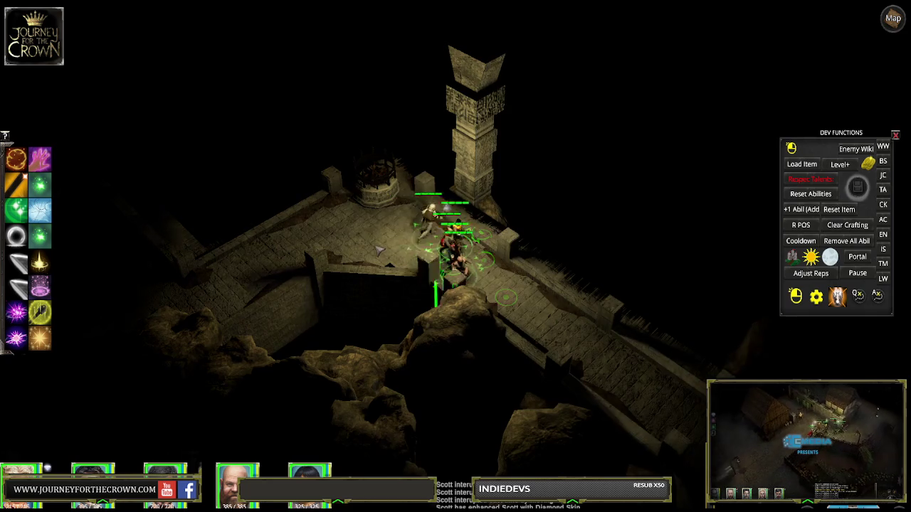
pyautogui.click(353, 278)
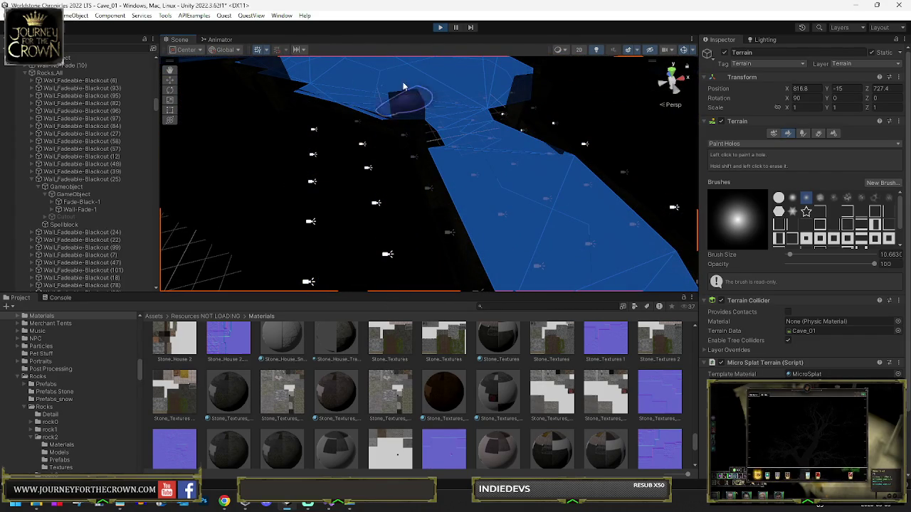
pyautogui.click(439, 30)
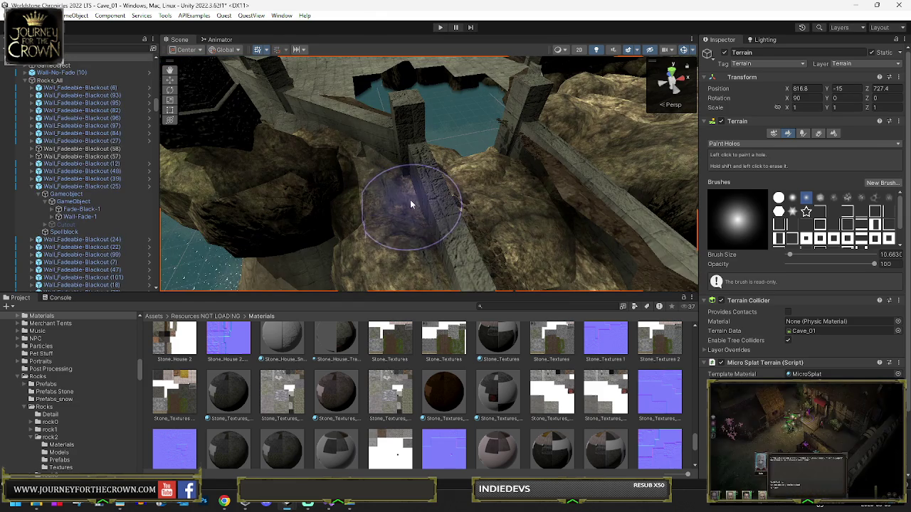
# Step: Move the Scene view across the gaps toward the rocks and the round tower
pyautogui.scroll(3, 398, 210)
pyautogui.moveTo(435, 198); pyautogui.dragTo(579, 195)
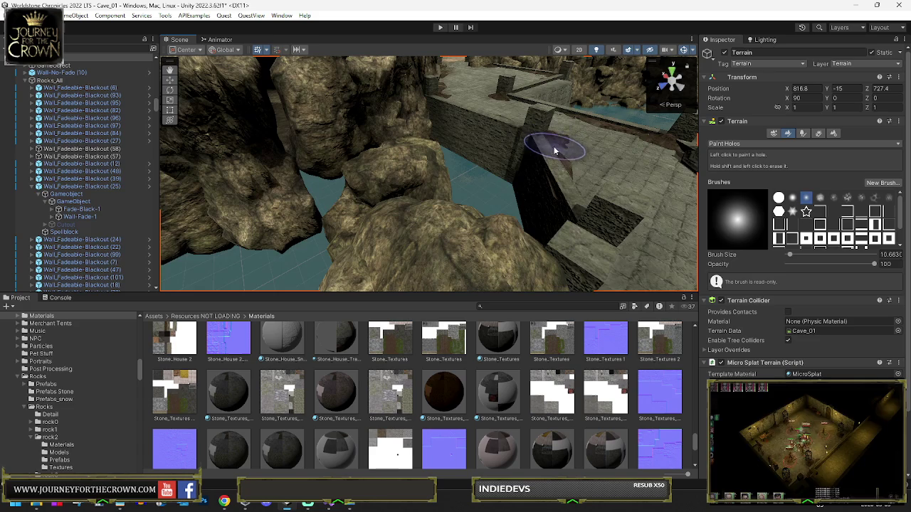
pyautogui.moveTo(563, 189)
pyautogui.mouseDown()
pyautogui.moveTo(545, 187)
pyautogui.moveTo(533, 202)
pyautogui.moveTo(691, 191)
pyautogui.mouseUp()
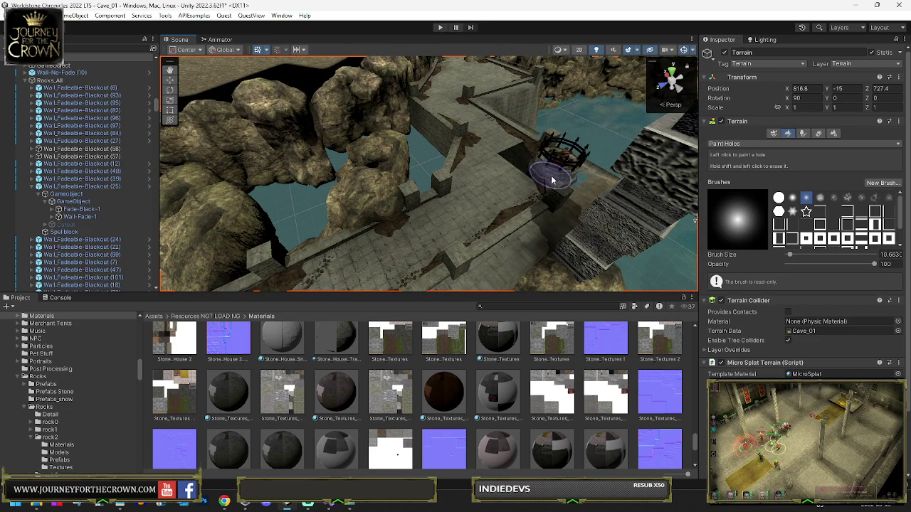
# Step: Reselect the Terrain, fly to the dirt ground with rock spikes, and activate its terrain tools
pyautogui.click(511, 184)
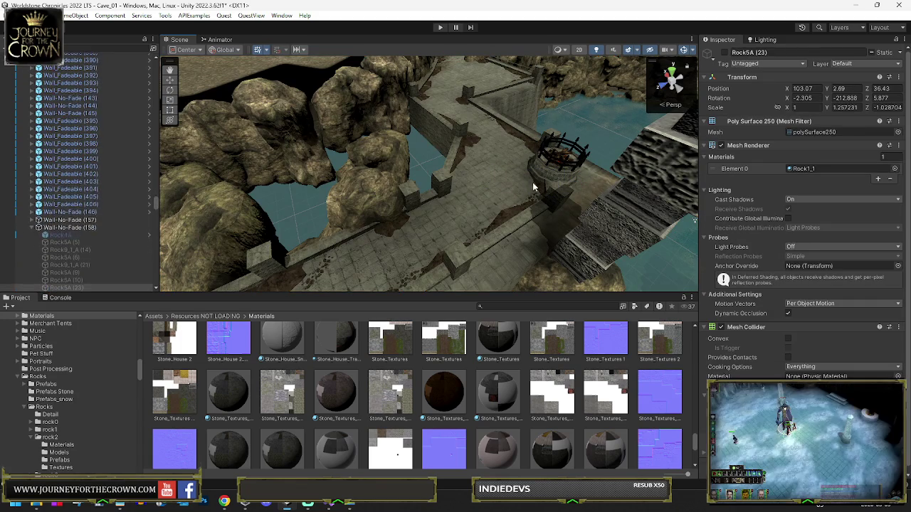
pyautogui.moveTo(536, 181); pyautogui.dragTo(482, 178)
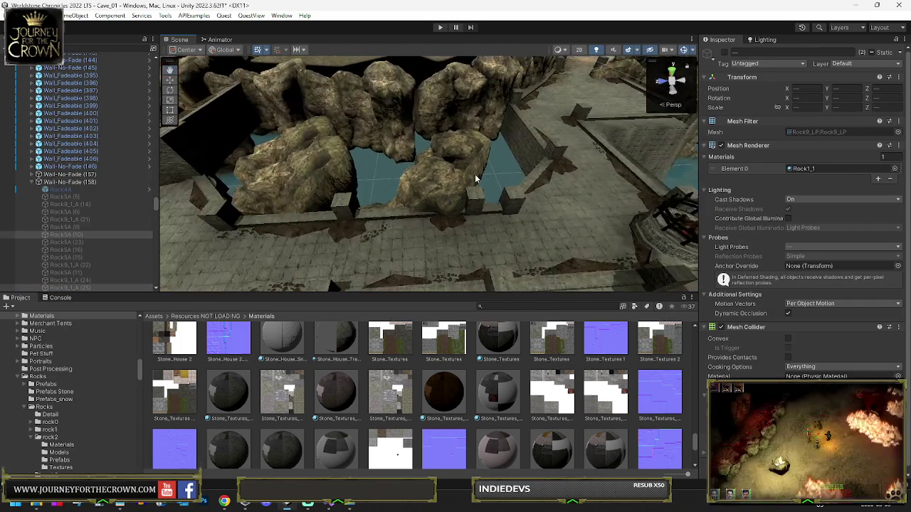
pyautogui.click(483, 178)
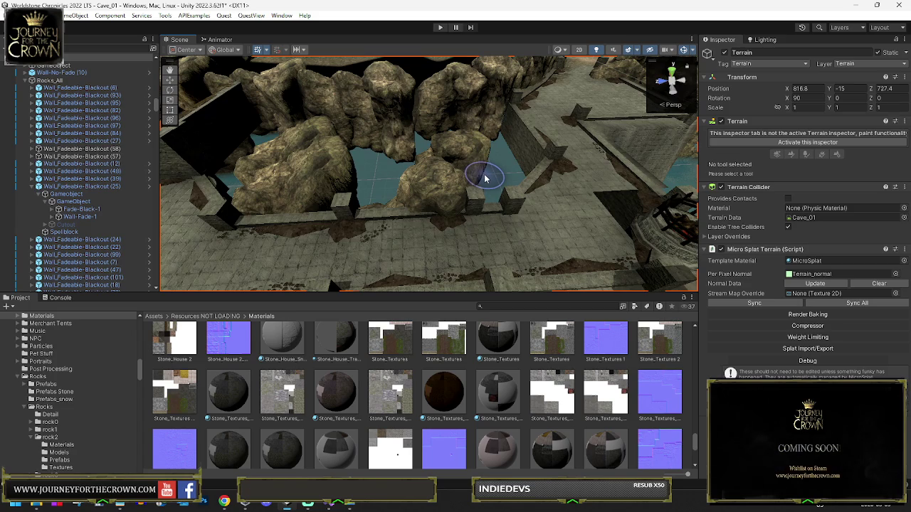
pyautogui.moveTo(485, 178)
pyautogui.mouseDown()
pyautogui.moveTo(366, 136)
pyautogui.moveTo(417, 152)
pyautogui.moveTo(567, 144)
pyautogui.moveTo(515, 178)
pyautogui.moveTo(474, 157)
pyautogui.moveTo(482, 142)
pyautogui.moveTo(468, 138)
pyautogui.moveTo(439, 152)
pyautogui.mouseUp()
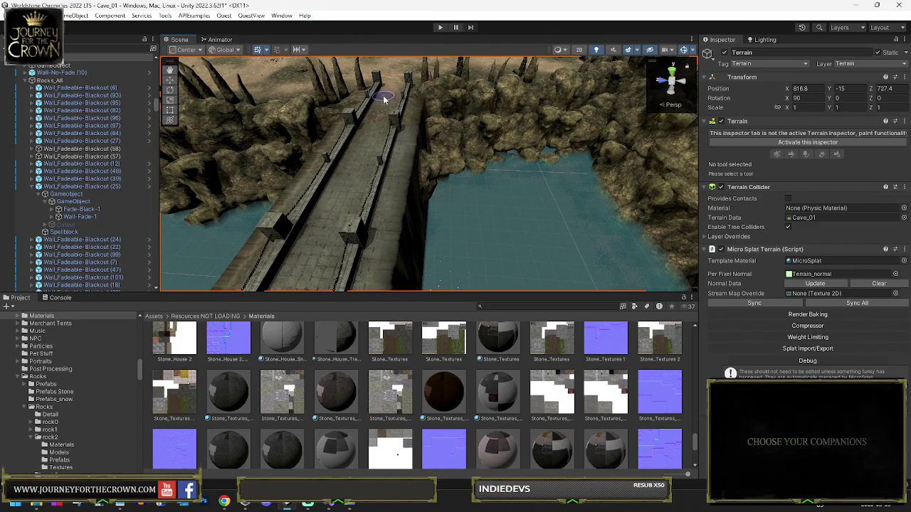
pyautogui.moveTo(398, 104)
pyautogui.mouseDown()
pyautogui.moveTo(491, 94)
pyautogui.moveTo(463, 150)
pyautogui.moveTo(541, 164)
pyautogui.mouseUp()
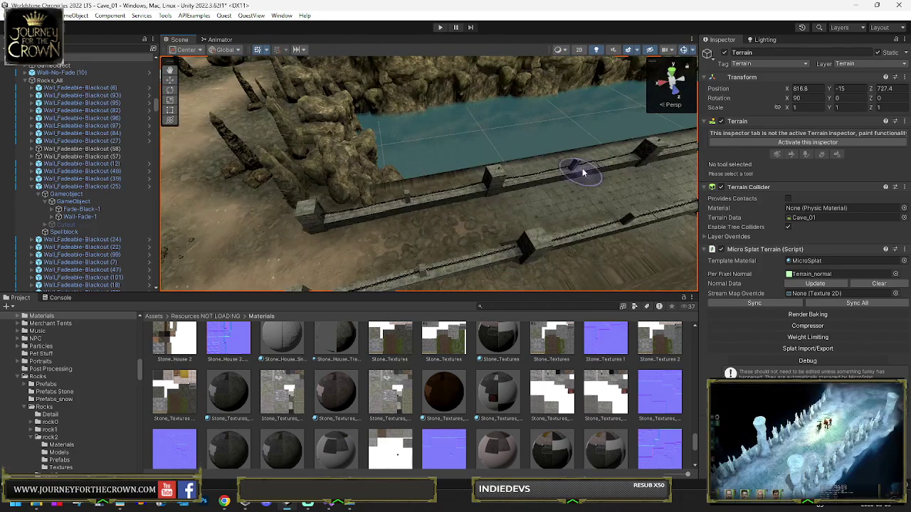
pyautogui.click(773, 144)
pyautogui.click(797, 145)
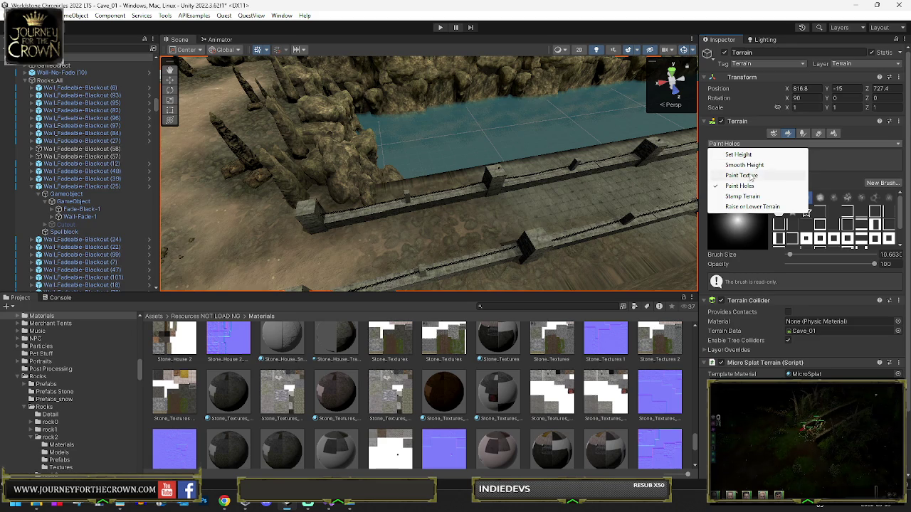
# Step: Switch the terrain to Paint Texture and inspect the Microsplat_layer_dirt_09_3 terrain layer asset
pyautogui.click(741, 175)
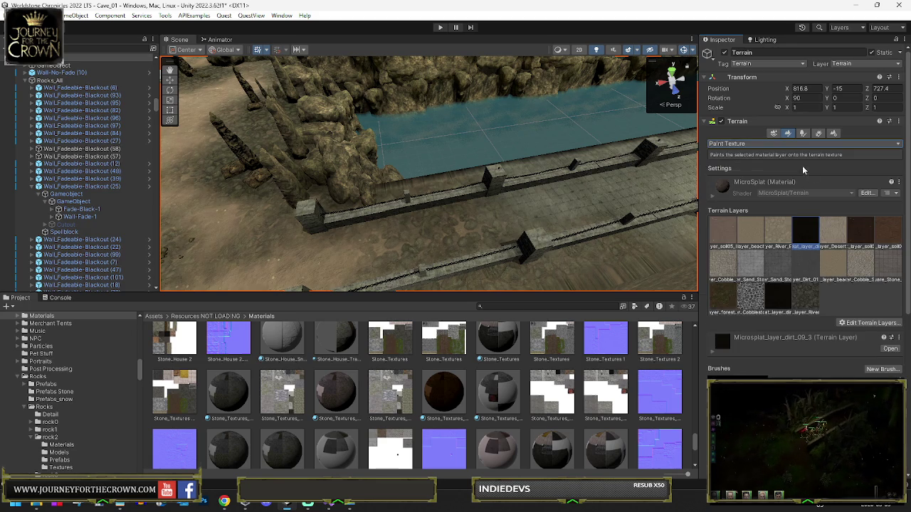
pyautogui.click(890, 348)
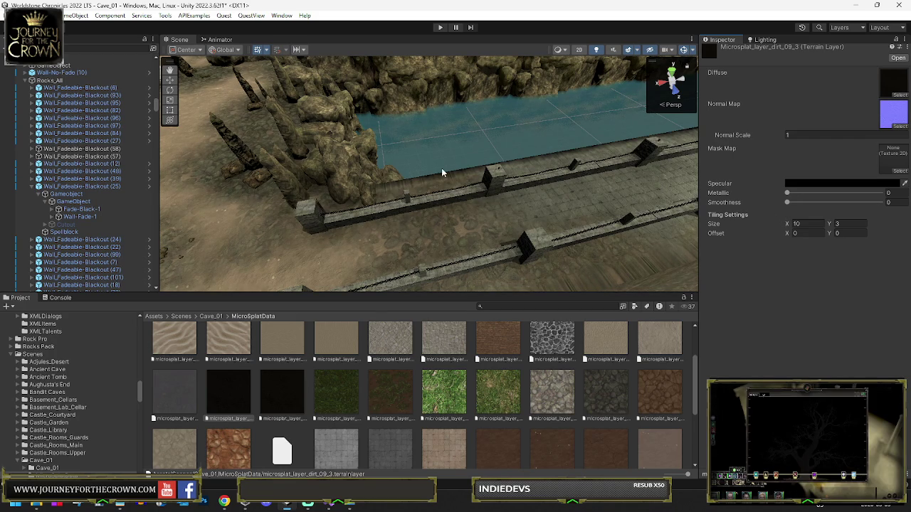
pyautogui.scroll(-2, 523, 407)
pyautogui.scroll(-2, 524, 398)
# Step: Review MicroSplatConfig's texture array settings: PBR texturing, K256 diffuse and normal sizes
pyautogui.click(605, 376)
pyautogui.scroll(-10, 814, 185)
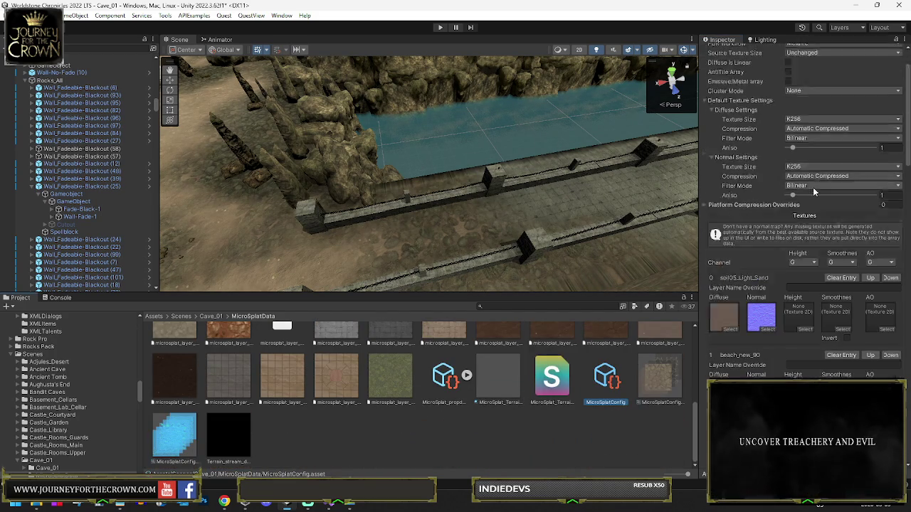
pyautogui.scroll(8, 811, 238)
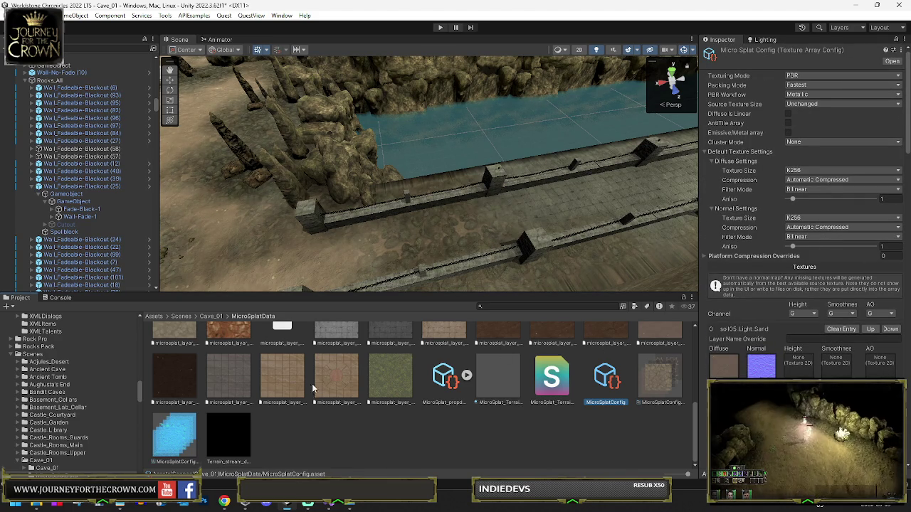
pyautogui.scroll(2, 244, 392)
pyautogui.scroll(1, 245, 391)
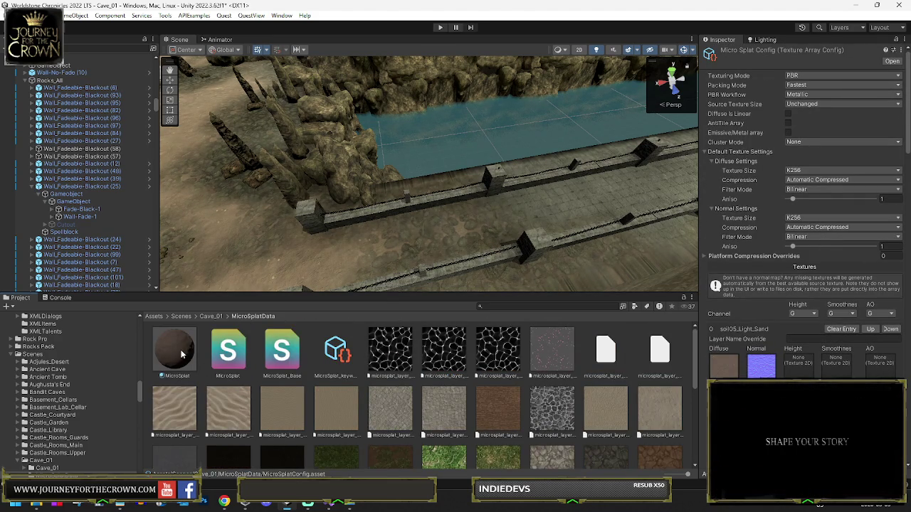
# Step: Select the MicroSplat terrain material and scroll through its Inspector settings
pyautogui.click(181, 354)
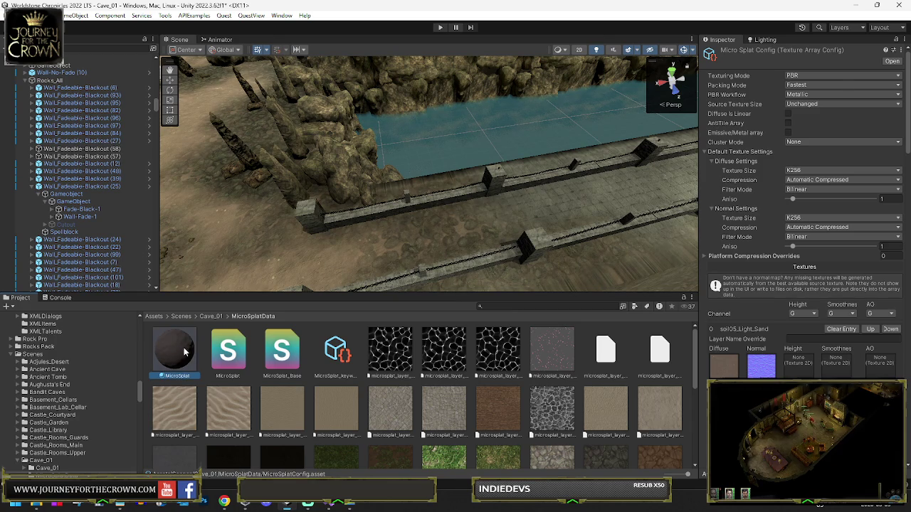
pyautogui.scroll(-4, 871, 310)
pyautogui.scroll(-2, 851, 316)
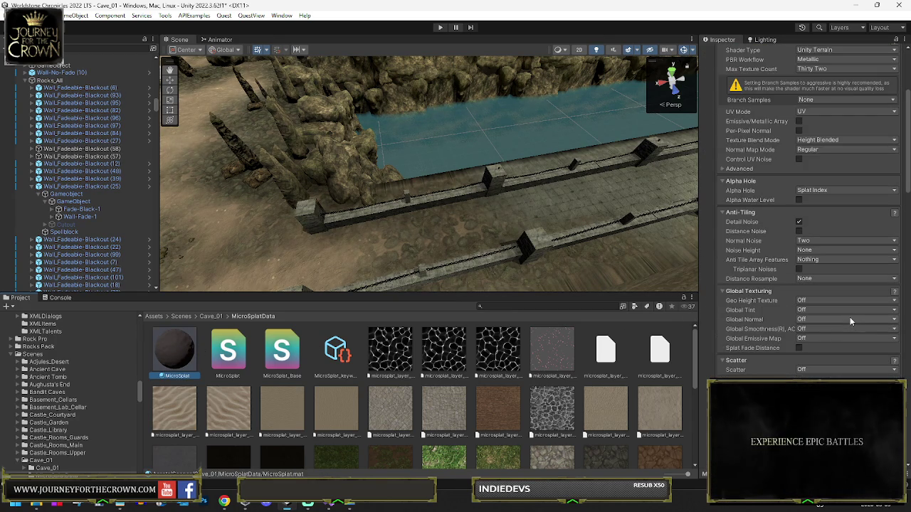
pyautogui.scroll(-5, 850, 321)
pyautogui.scroll(-4, 843, 321)
pyautogui.scroll(-3, 839, 320)
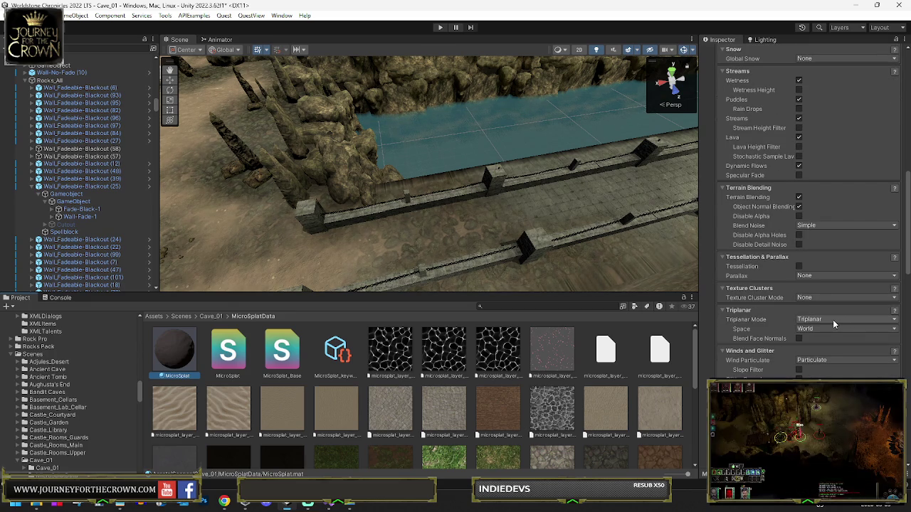
pyautogui.scroll(4, 828, 317)
pyautogui.scroll(2, 827, 317)
pyautogui.scroll(4, 826, 317)
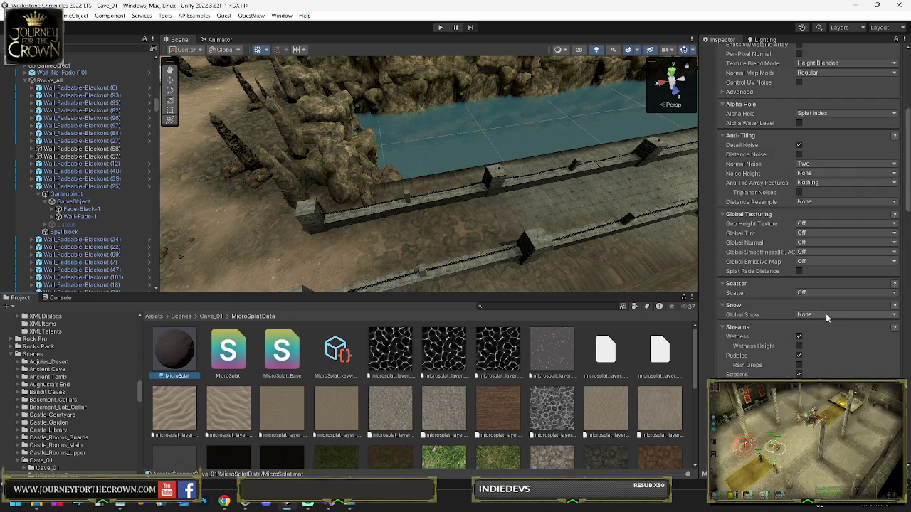
# Step: Keep Alpha Hole on Splat Index and reach the Per Texture Properties layer selector
pyautogui.click(814, 116)
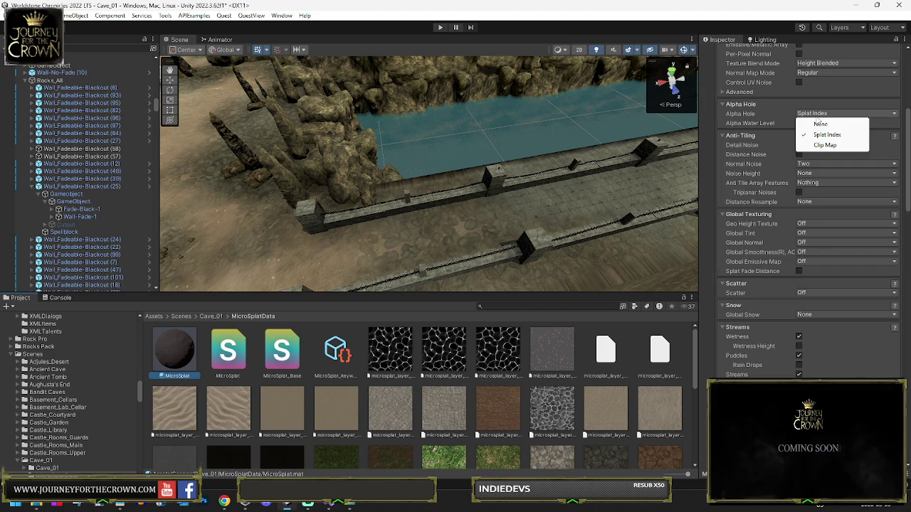
pyautogui.click(795, 14)
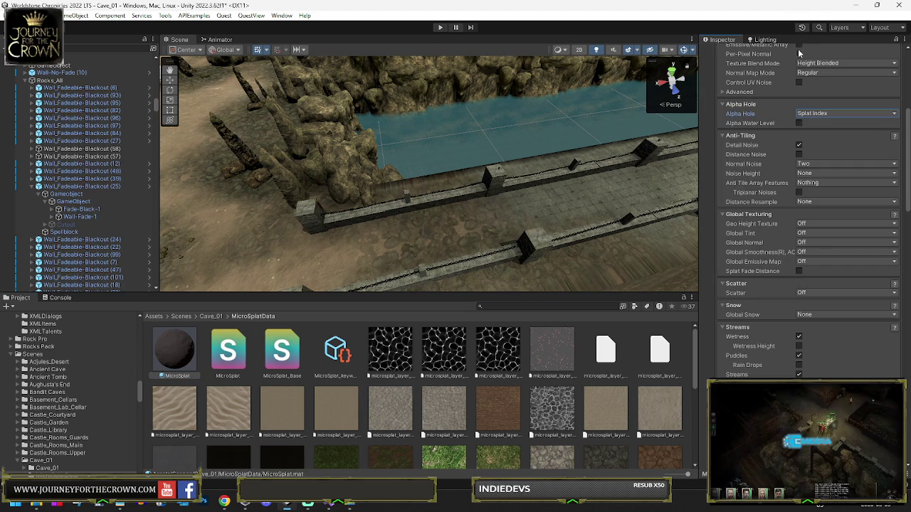
pyautogui.scroll(-15, 805, 265)
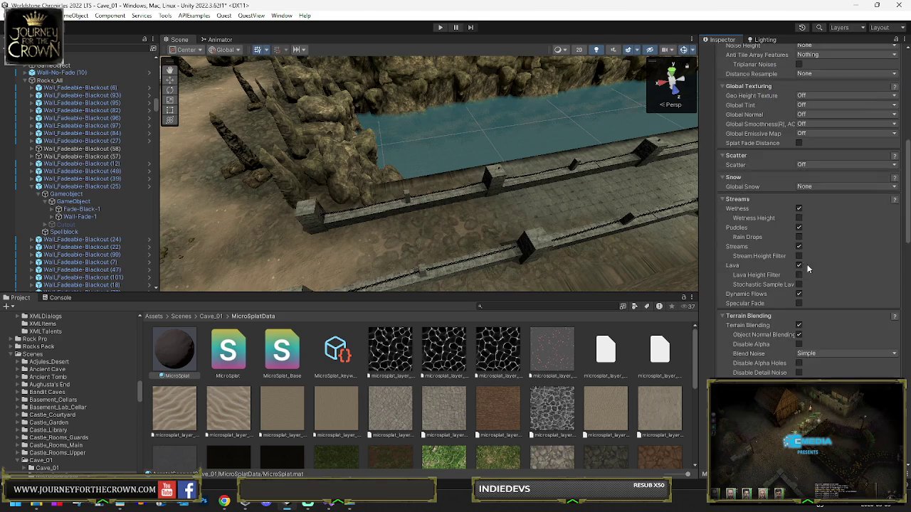
pyautogui.scroll(-10, 804, 295)
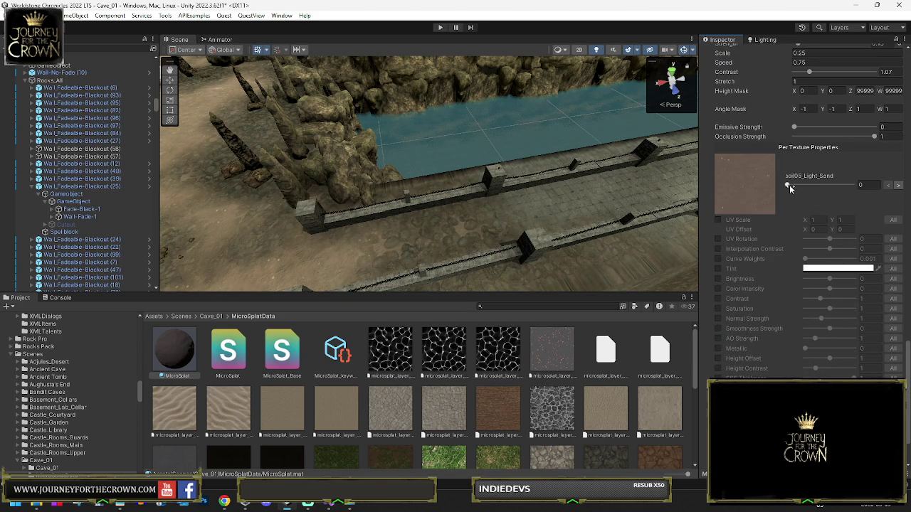
pyautogui.click(789, 185)
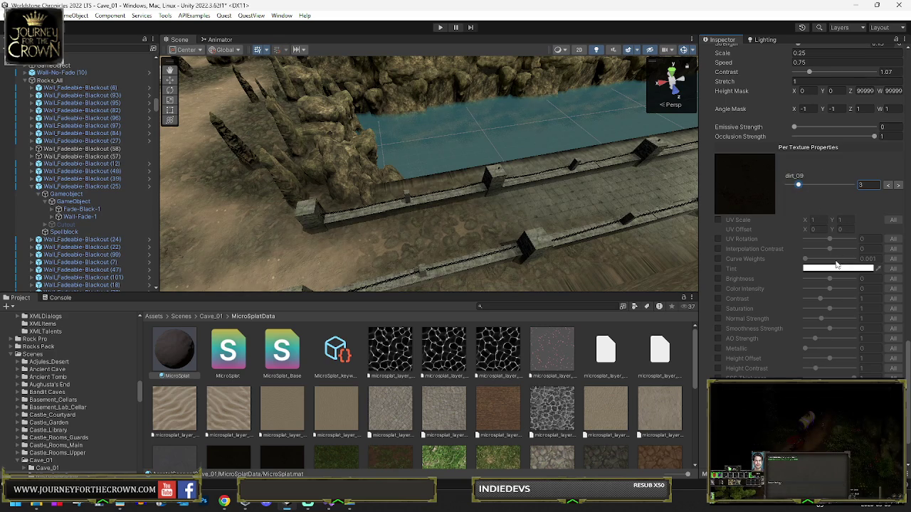
# Step: Move the per-texture index to 3 (dirt_09), replacing soil05_Light_Sand
pyautogui.scroll(-3, 837, 265)
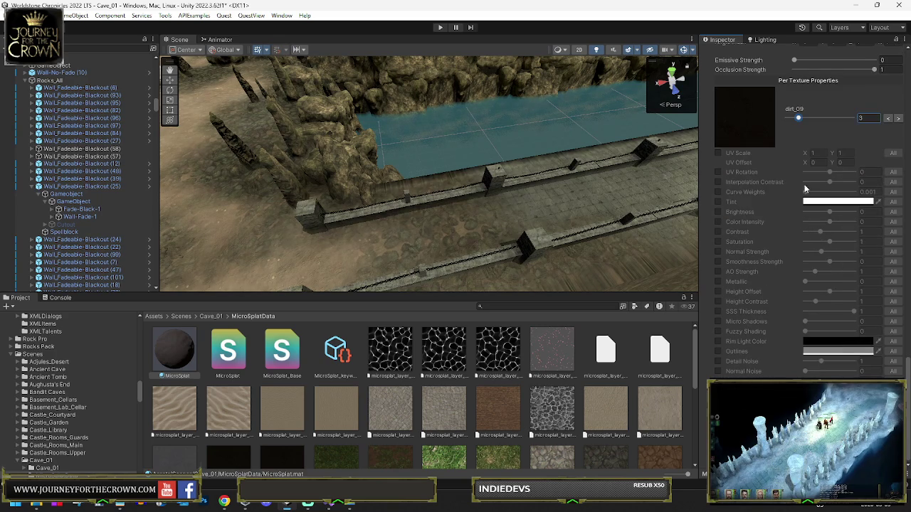
pyautogui.moveTo(799, 120); pyautogui.dragTo(800, 120)
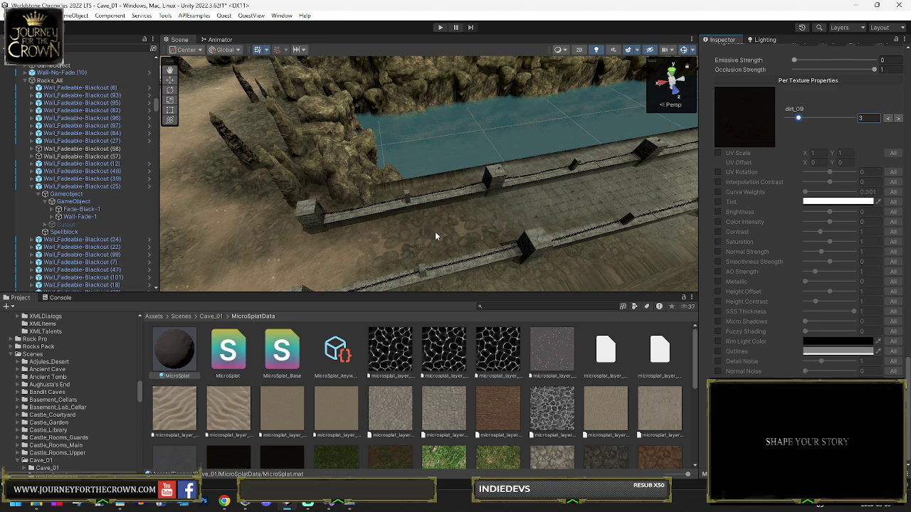
# Step: Select the cave Terrain, switch to Set Height at -15, and raise terrain over the bridge wall
pyautogui.moveTo(436, 232)
pyautogui.mouseDown()
pyautogui.moveTo(434, 211)
pyautogui.moveTo(609, 190)
pyautogui.mouseUp()
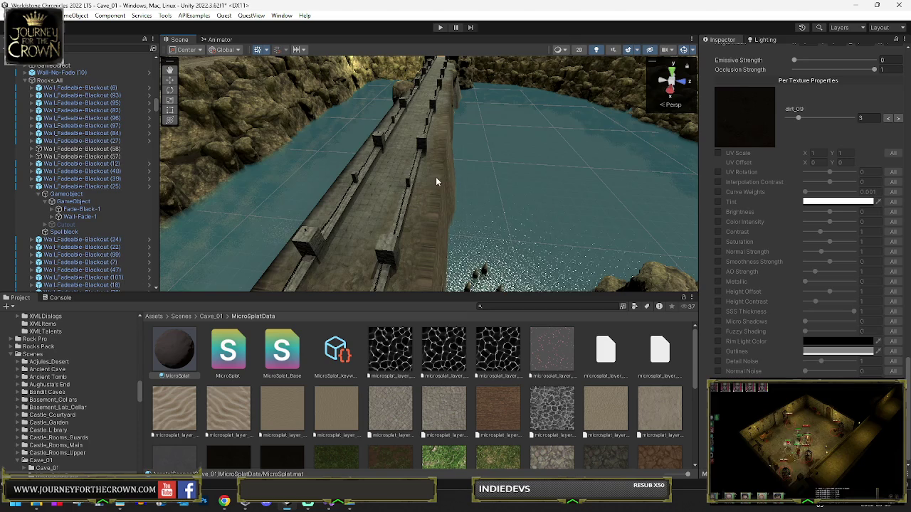
pyautogui.moveTo(473, 194)
pyautogui.mouseDown()
pyautogui.moveTo(502, 205)
pyautogui.moveTo(405, 197)
pyautogui.moveTo(425, 195)
pyautogui.mouseUp()
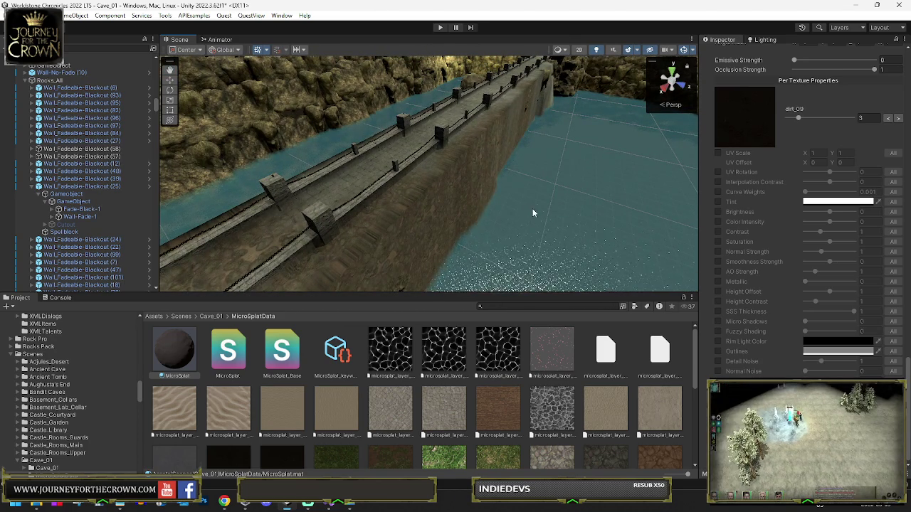
pyautogui.click(424, 183)
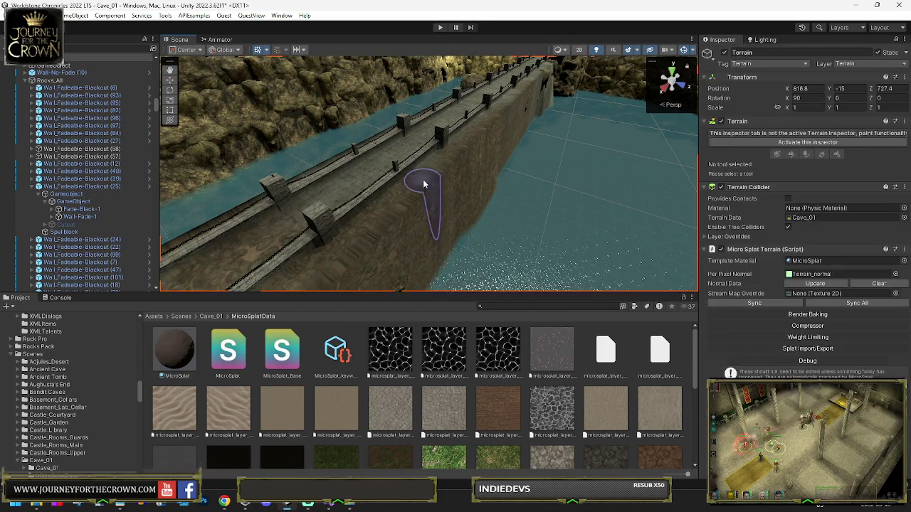
pyautogui.click(769, 141)
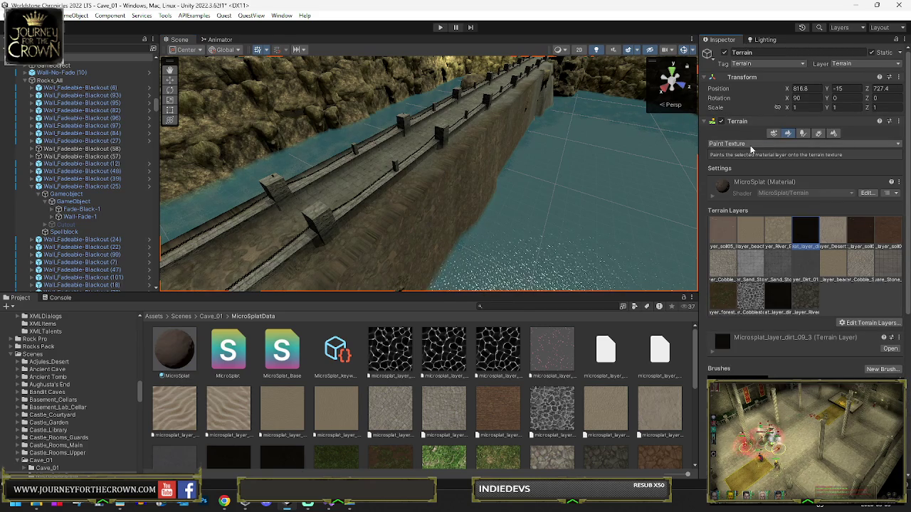
pyautogui.click(751, 144)
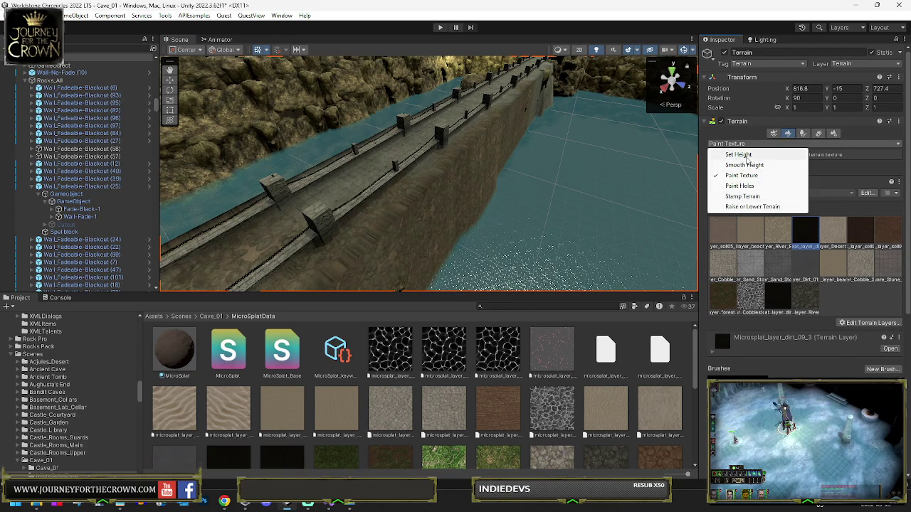
pyautogui.click(738, 155)
pyautogui.moveTo(491, 208)
pyautogui.mouseDown()
pyautogui.moveTo(418, 251)
pyautogui.moveTo(425, 210)
pyautogui.moveTo(442, 213)
pyautogui.moveTo(437, 224)
pyautogui.moveTo(584, 168)
pyautogui.moveTo(562, 152)
pyautogui.moveTo(480, 171)
pyautogui.moveTo(480, 185)
pyautogui.moveTo(417, 201)
pyautogui.moveTo(267, 126)
pyautogui.moveTo(335, 110)
pyautogui.moveTo(564, 117)
pyautogui.moveTo(398, 139)
pyautogui.moveTo(321, 183)
pyautogui.moveTo(407, 179)
pyautogui.moveTo(498, 147)
pyautogui.moveTo(456, 146)
pyautogui.moveTo(512, 151)
pyautogui.moveTo(365, 156)
pyautogui.moveTo(383, 187)
pyautogui.moveTo(362, 196)
pyautogui.mouseUp()
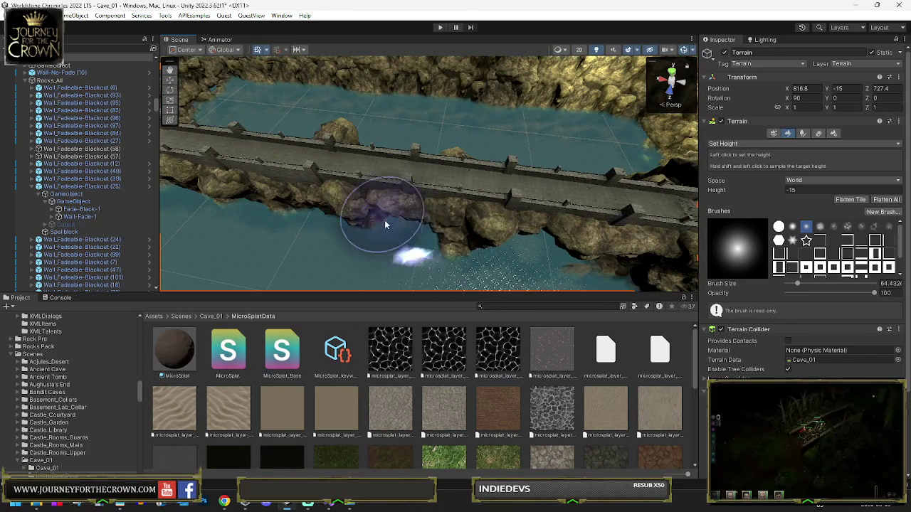
# Step: Shrink the brush, set target height 25, and flatten the terrain under the bridge
pyautogui.moveTo(517, 264); pyautogui.dragTo(419, 213)
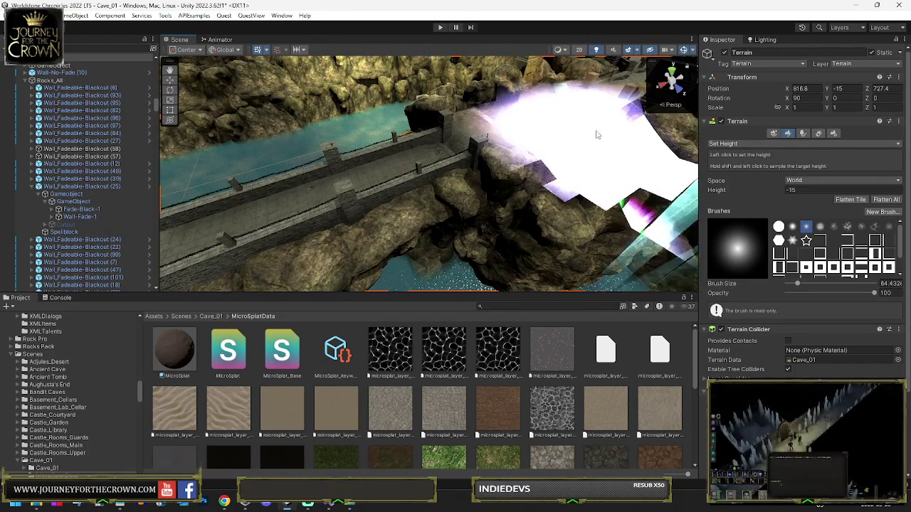
pyautogui.keyDown('shift'); pyautogui.click(560, 116); pyautogui.keyUp('shift')
pyautogui.press('[')
pyautogui.press('[')
pyautogui.press('[')
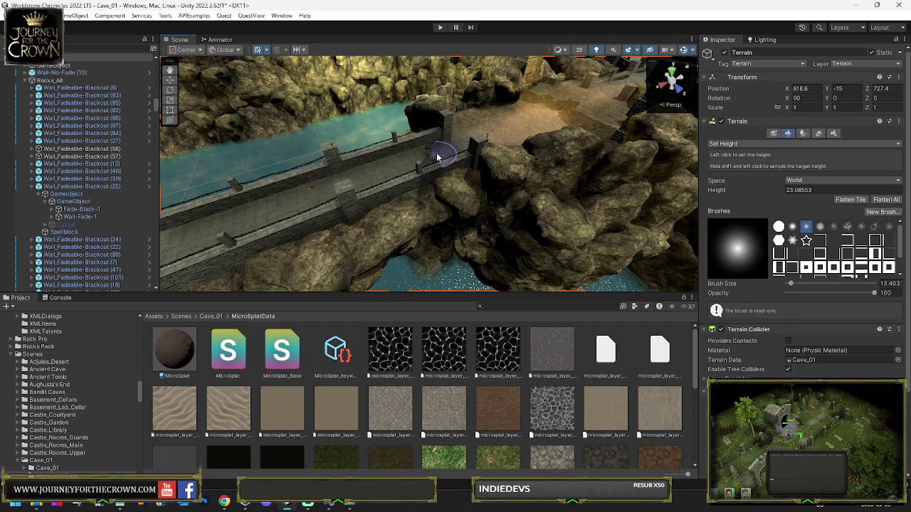
pyautogui.moveTo(435, 155); pyautogui.dragTo(598, 146)
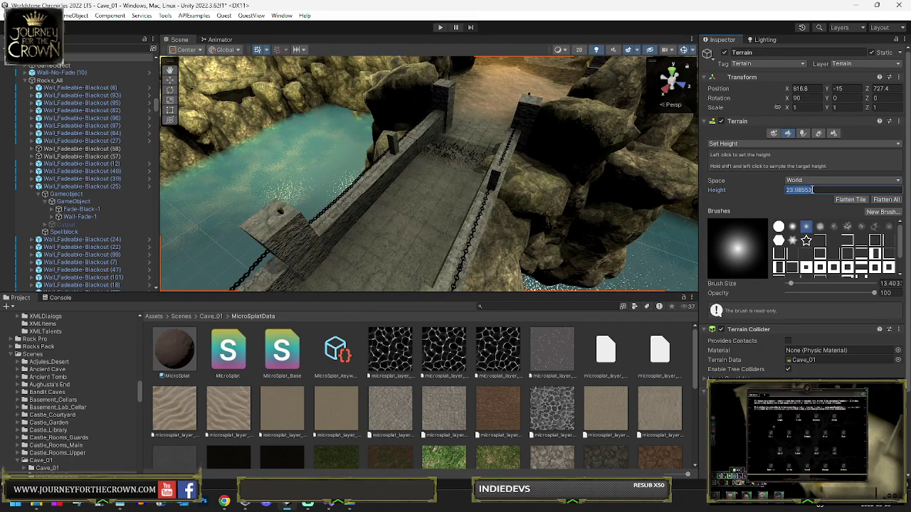
pyautogui.write('25')
pyautogui.press('Return')
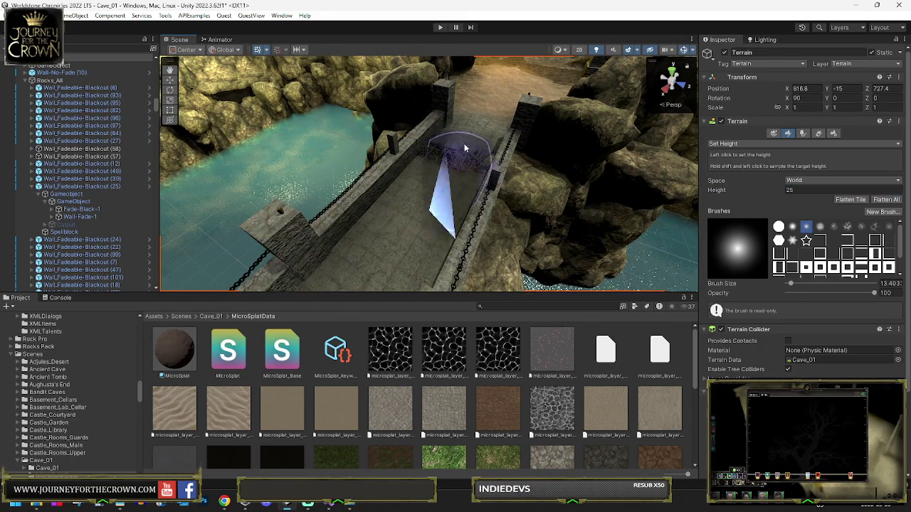
pyautogui.moveTo(451, 171)
pyautogui.mouseDown()
pyautogui.moveTo(436, 187)
pyautogui.moveTo(441, 175)
pyautogui.moveTo(459, 190)
pyautogui.moveTo(524, 173)
pyautogui.moveTo(372, 148)
pyautogui.moveTo(254, 173)
pyautogui.moveTo(356, 171)
pyautogui.mouseUp()
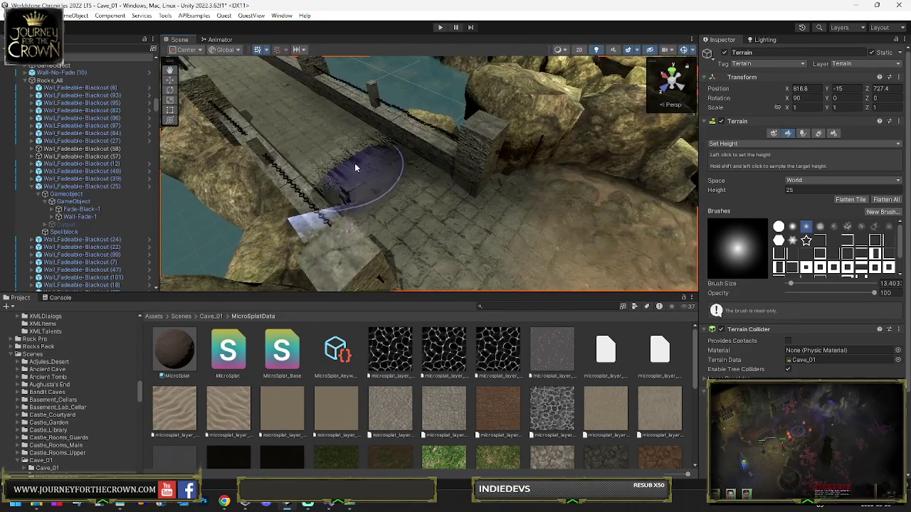
# Step: Sample terrain heights beside the bridge, then switch the brush to Paint Texture
pyautogui.keyDown('shift'); pyautogui.click(536, 257); pyautogui.keyUp('shift')
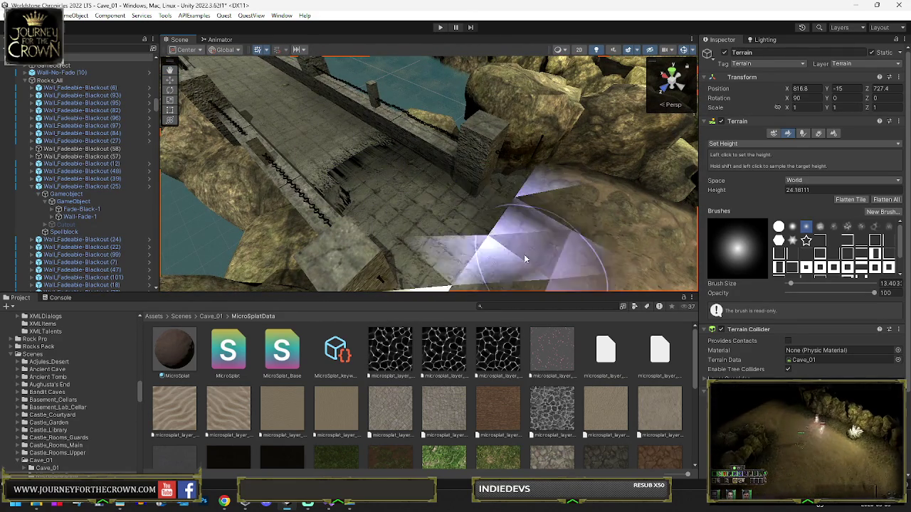
pyautogui.click(389, 198)
pyautogui.moveTo(418, 214)
pyautogui.mouseDown()
pyautogui.moveTo(480, 211)
pyautogui.moveTo(427, 199)
pyautogui.mouseUp()
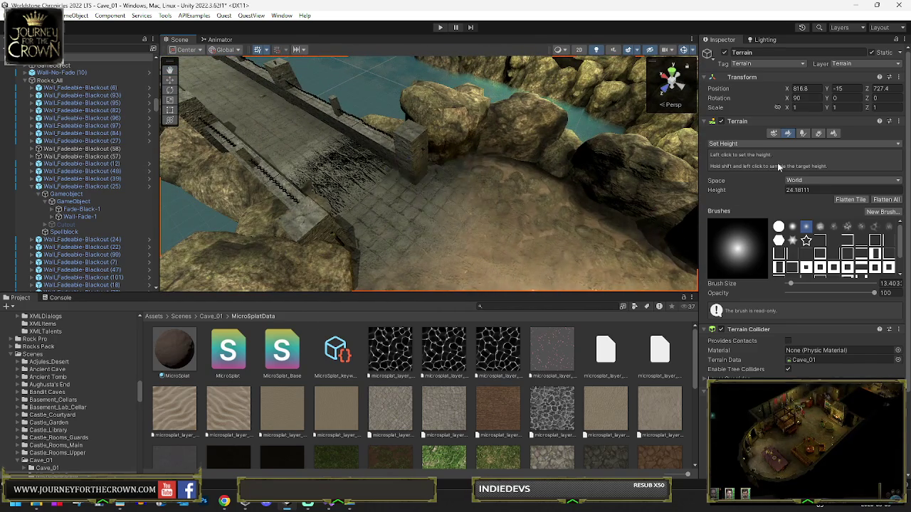
pyautogui.click(769, 144)
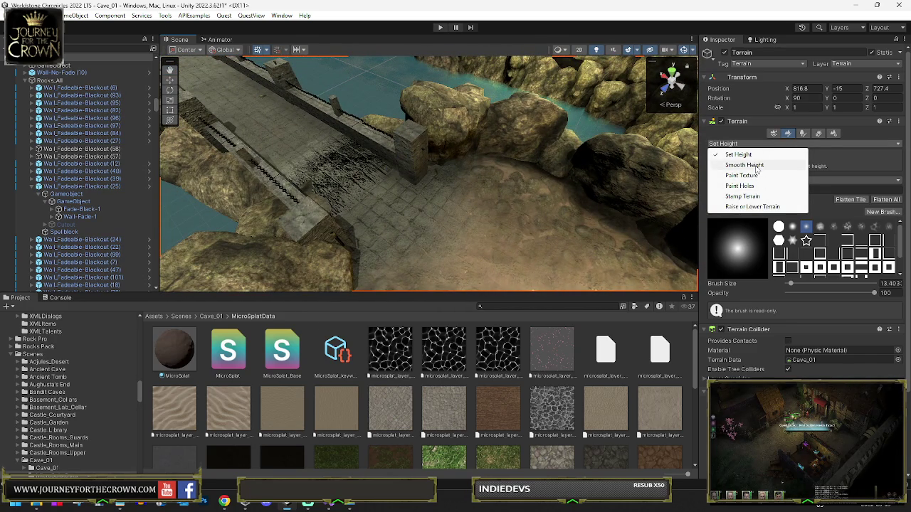
pyautogui.click(747, 177)
# Step: Choose the Microsplat_layer_Sand_Stone_Square_3_9 layer for painting beside the bridge
pyautogui.click(773, 267)
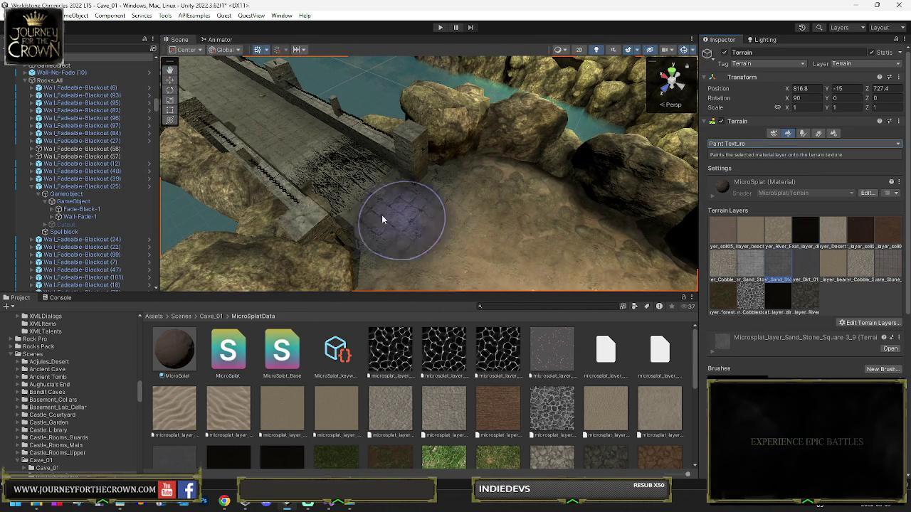
pyautogui.moveTo(386, 210)
pyautogui.mouseDown()
pyautogui.moveTo(518, 224)
pyautogui.moveTo(620, 198)
pyautogui.moveTo(594, 173)
pyautogui.moveTo(614, 143)
pyautogui.moveTo(488, 126)
pyautogui.mouseUp()
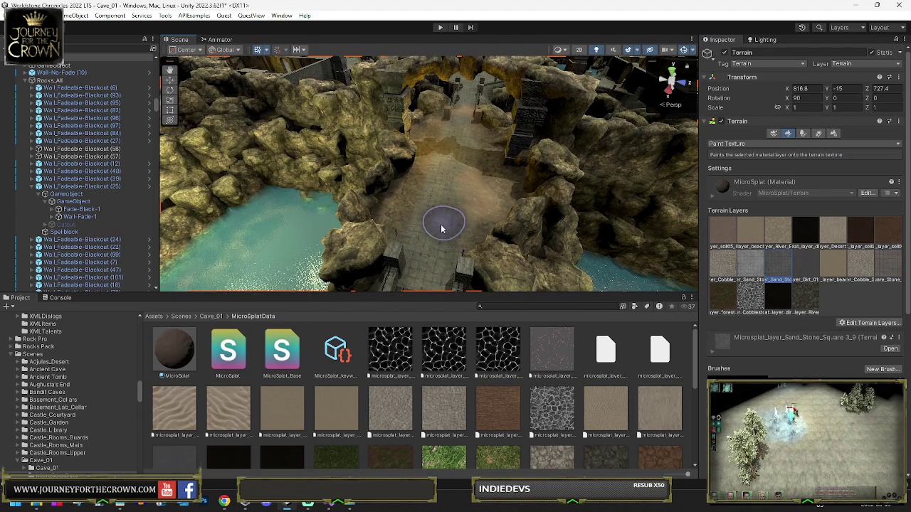
pyautogui.moveTo(453, 165); pyautogui.dragTo(441, 143)
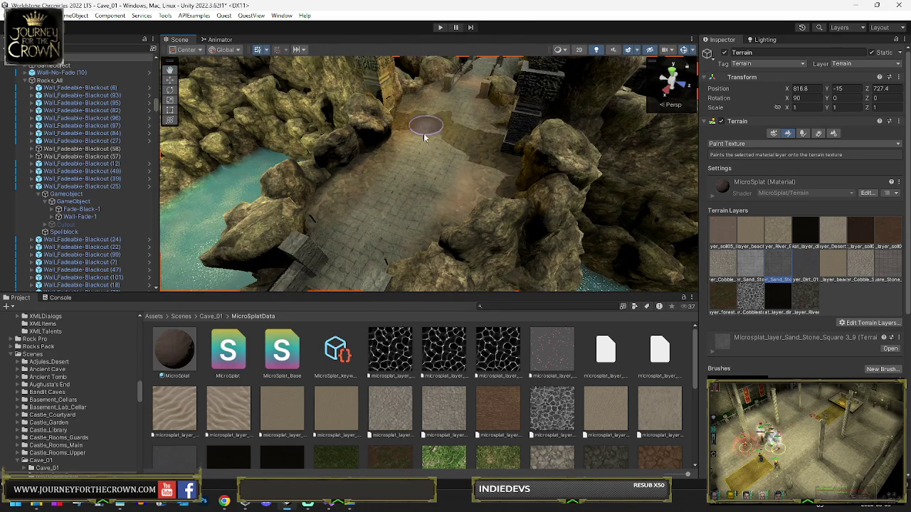
pyautogui.moveTo(442, 175)
pyautogui.mouseDown()
pyautogui.moveTo(274, 197)
pyautogui.moveTo(134, 141)
pyautogui.moveTo(305, 177)
pyautogui.moveTo(390, 208)
pyautogui.moveTo(378, 214)
pyautogui.mouseUp()
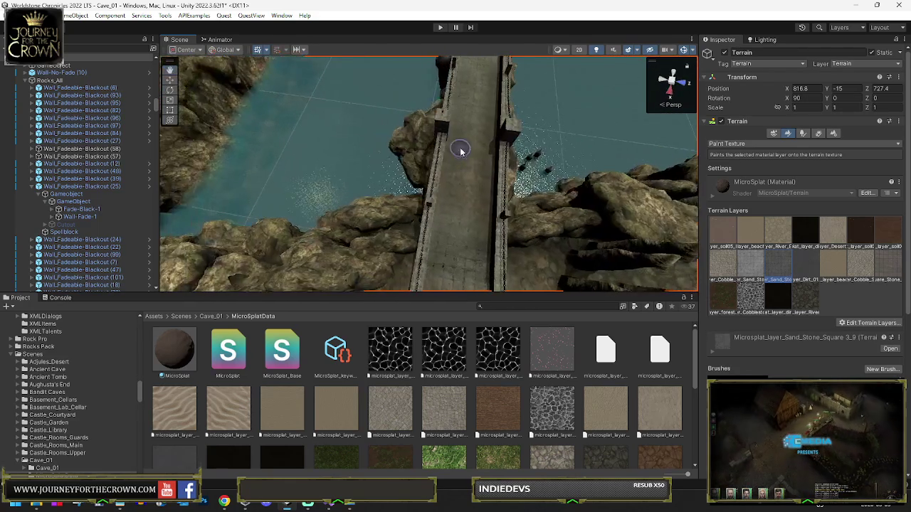
pyautogui.moveTo(537, 190)
pyautogui.mouseDown()
pyautogui.moveTo(437, 200)
pyautogui.moveTo(427, 106)
pyautogui.moveTo(412, 97)
pyautogui.moveTo(417, 234)
pyautogui.mouseUp()
# Step: Select and frame the Wall_Fadeable-Blackout (57) wall object from the Hierarchy
pyautogui.scroll(5, 418, 185)
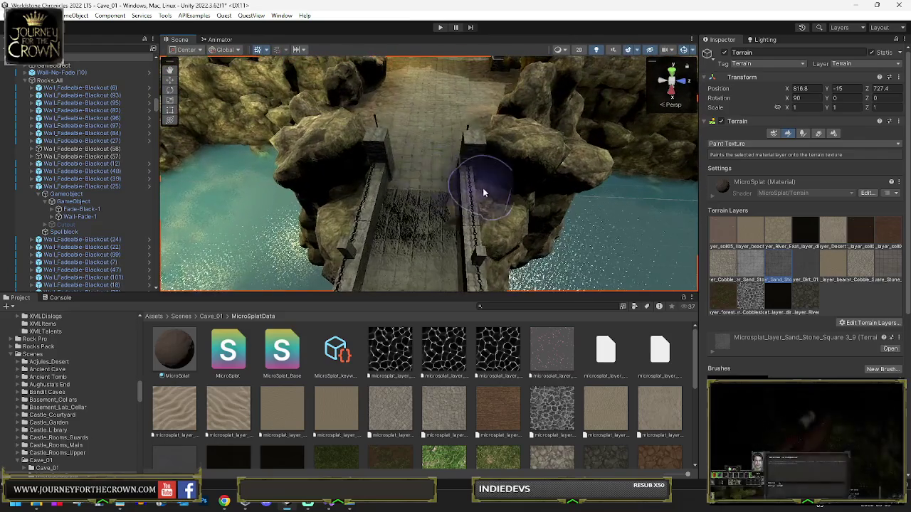
pyautogui.moveTo(407, 235); pyautogui.dragTo(410, 217)
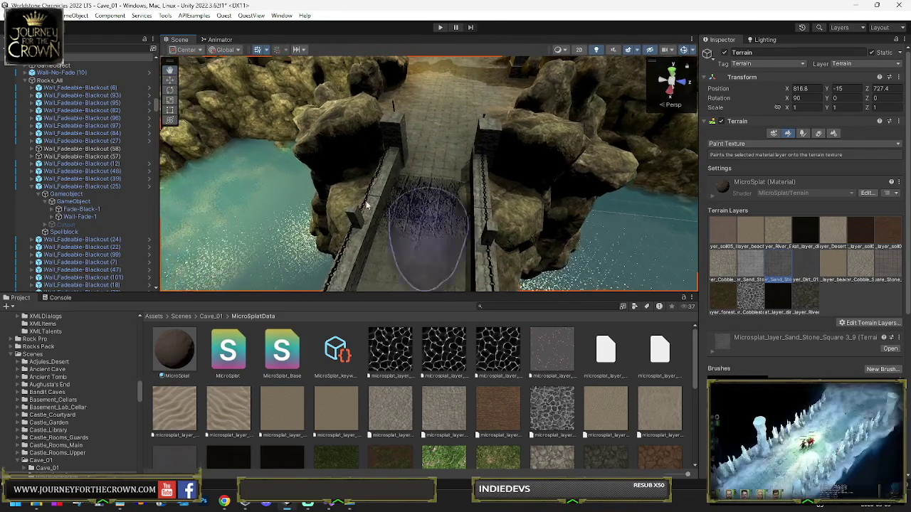
pyautogui.doubleClick(99, 161)
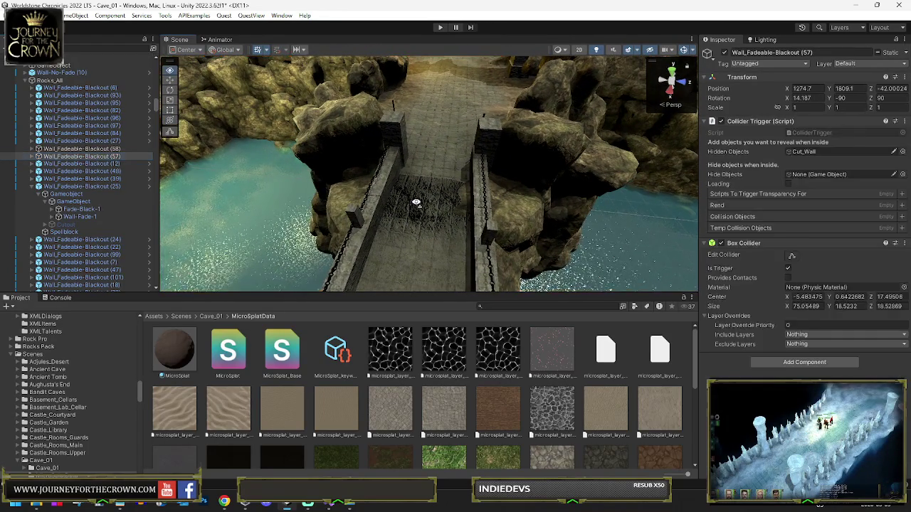
# Step: Reselect the cave Terrain and switch its tool to Smooth Height at brush size 13.40
pyautogui.moveTo(311, 158)
pyautogui.mouseDown()
pyautogui.moveTo(325, 177)
pyautogui.moveTo(413, 213)
pyautogui.moveTo(437, 167)
pyautogui.mouseUp()
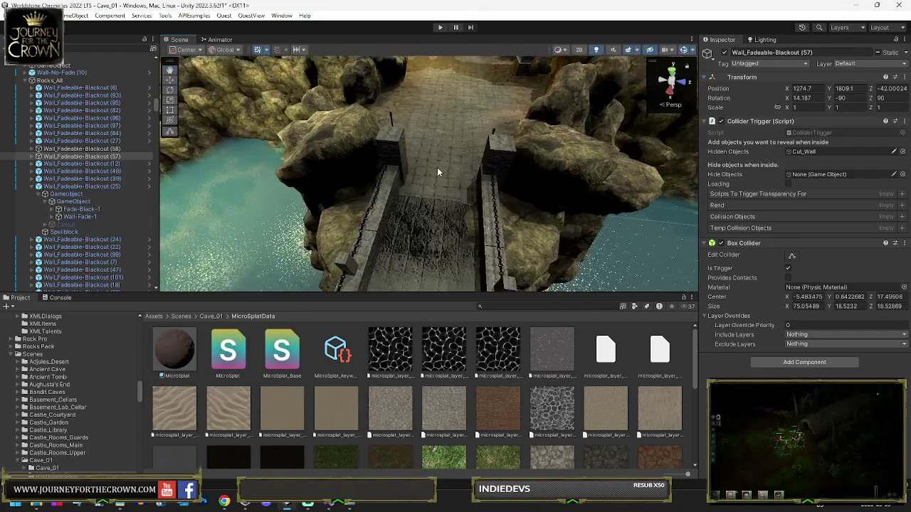
pyautogui.click(438, 166)
pyautogui.click(790, 142)
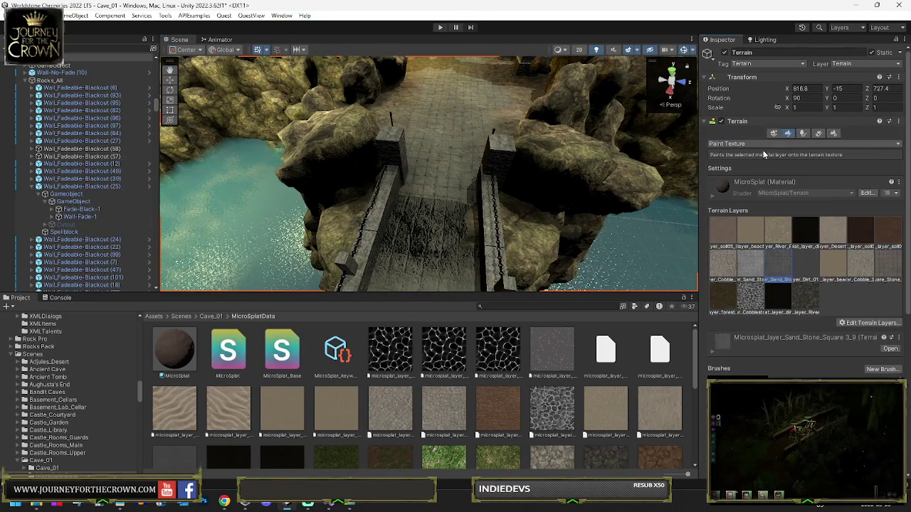
pyautogui.click(753, 145)
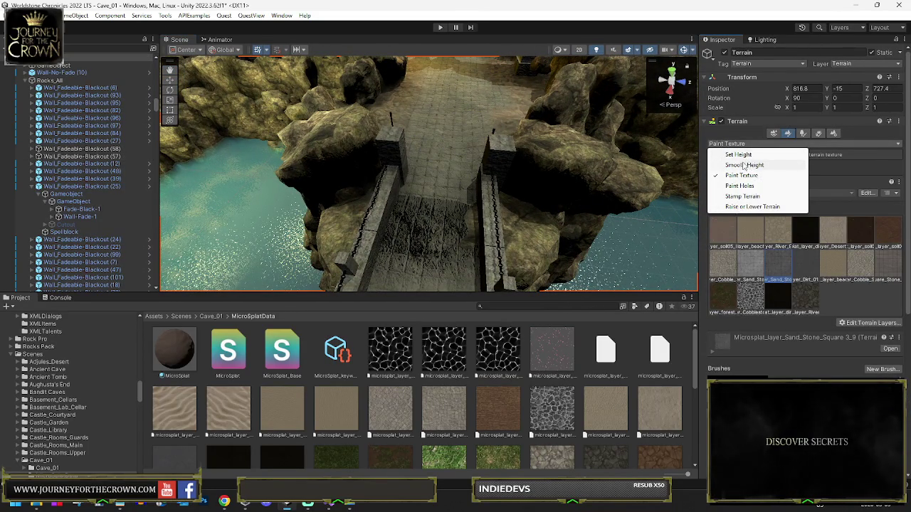
pyautogui.click(745, 164)
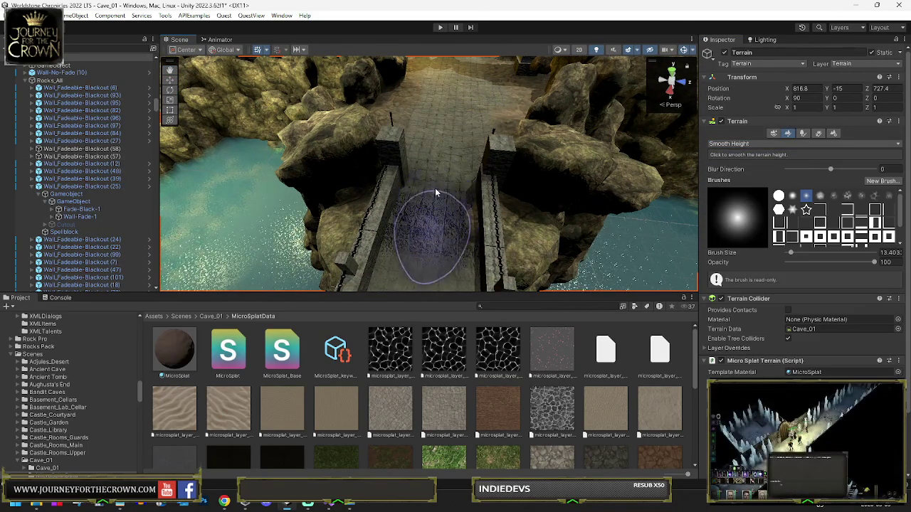
pyautogui.moveTo(465, 185)
pyautogui.mouseDown()
pyautogui.moveTo(152, 166)
pyautogui.moveTo(170, 155)
pyautogui.moveTo(392, 160)
pyautogui.mouseUp()
pyautogui.moveTo(451, 176)
pyautogui.mouseDown()
pyautogui.moveTo(401, 159)
pyautogui.moveTo(474, 197)
pyautogui.moveTo(464, 189)
pyautogui.moveTo(795, 266)
pyautogui.moveTo(808, 256)
pyautogui.moveTo(592, 140)
pyautogui.mouseUp()
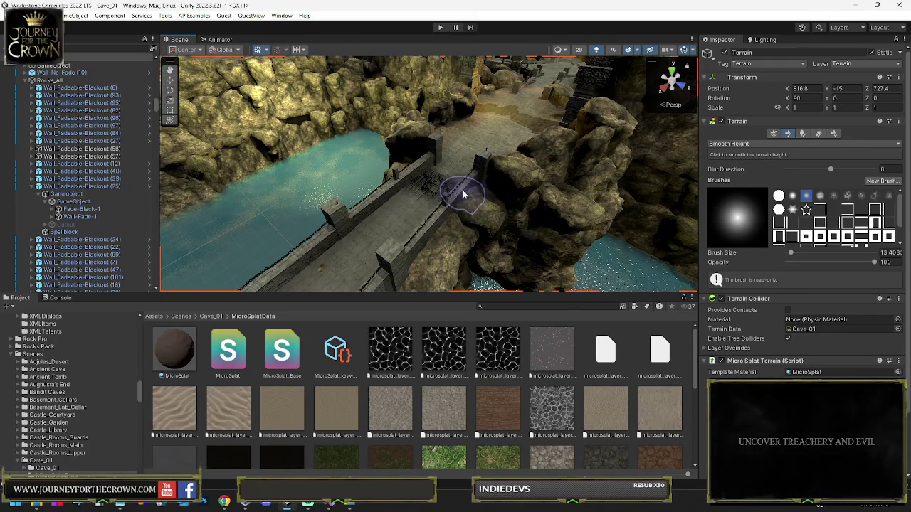
pyautogui.moveTo(523, 190); pyautogui.dragTo(779, 192)
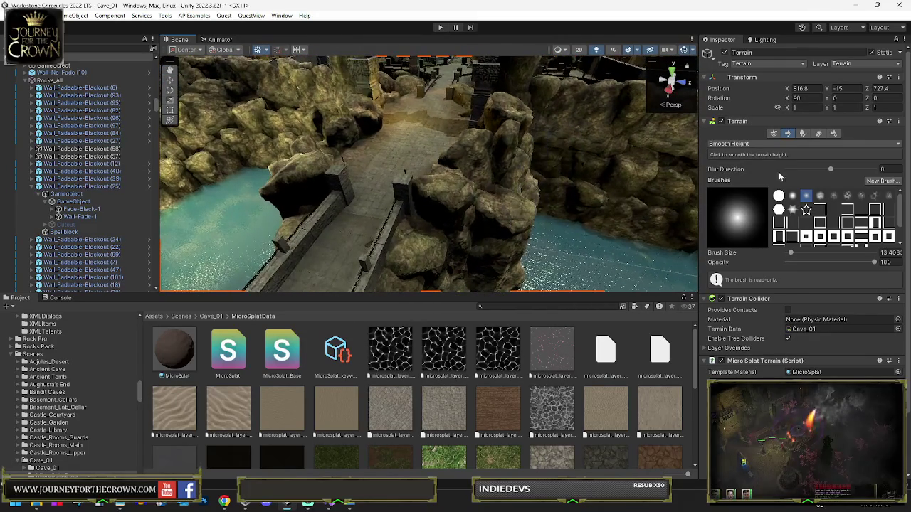
pyautogui.click(775, 144)
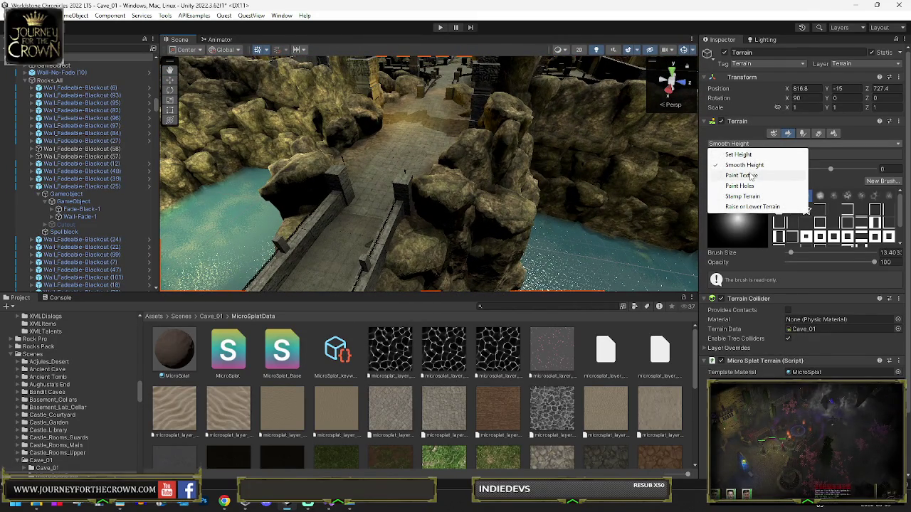
# Step: Switch to Set Height at 25 and level the ground beneath the stone bridge
pyautogui.click(749, 157)
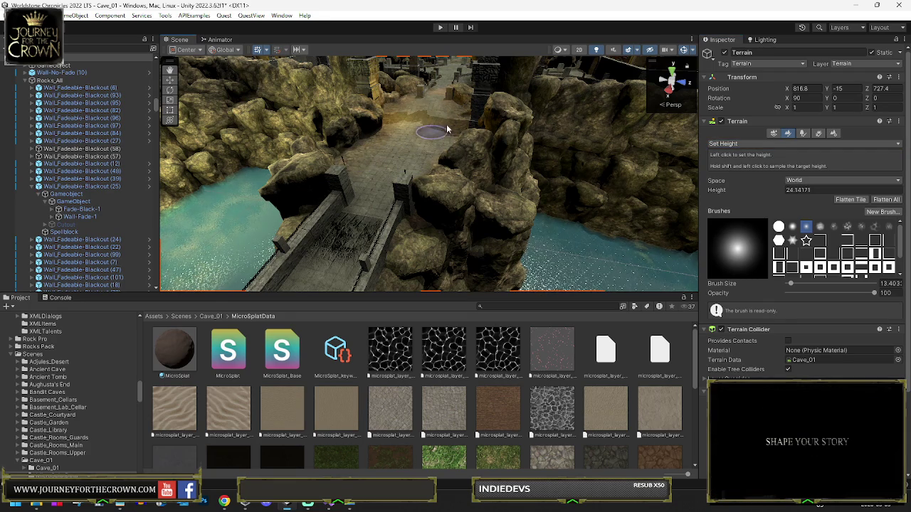
pyautogui.scroll(5, 421, 130)
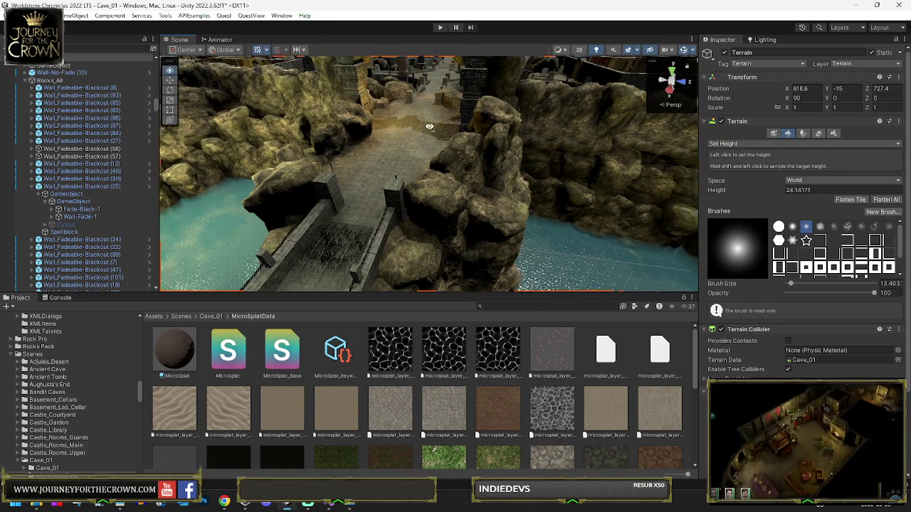
pyautogui.write('25')
pyautogui.moveTo(488, 203); pyautogui.dragTo(374, 231)
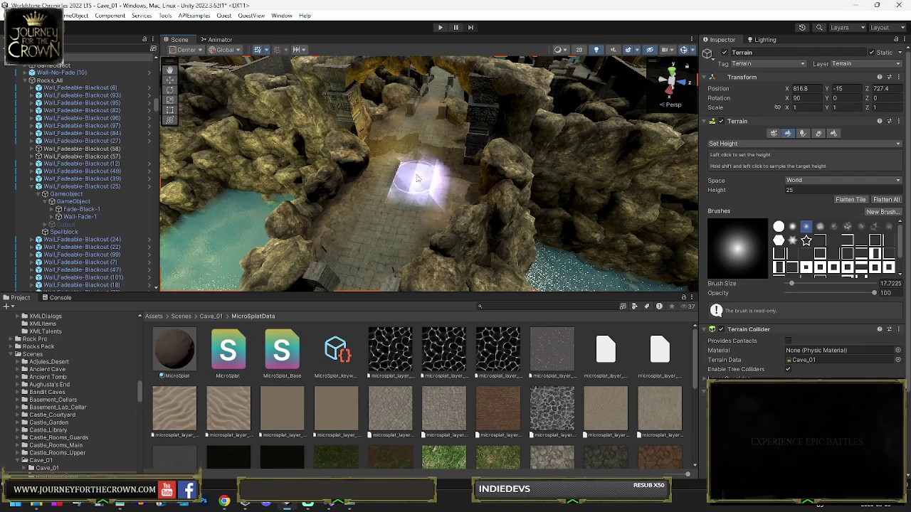
pyautogui.press('a')
pyautogui.moveTo(385, 226)
pyautogui.mouseDown()
pyautogui.moveTo(355, 211)
pyautogui.moveTo(397, 173)
pyautogui.mouseUp()
pyautogui.press('a')
pyautogui.press('a')
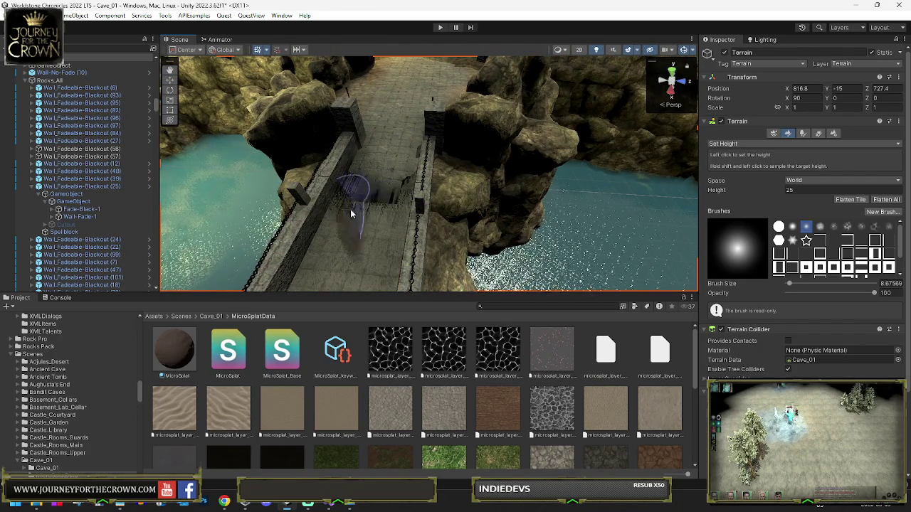
pyautogui.moveTo(373, 234)
pyautogui.mouseDown()
pyautogui.moveTo(335, 229)
pyautogui.moveTo(416, 182)
pyautogui.mouseUp()
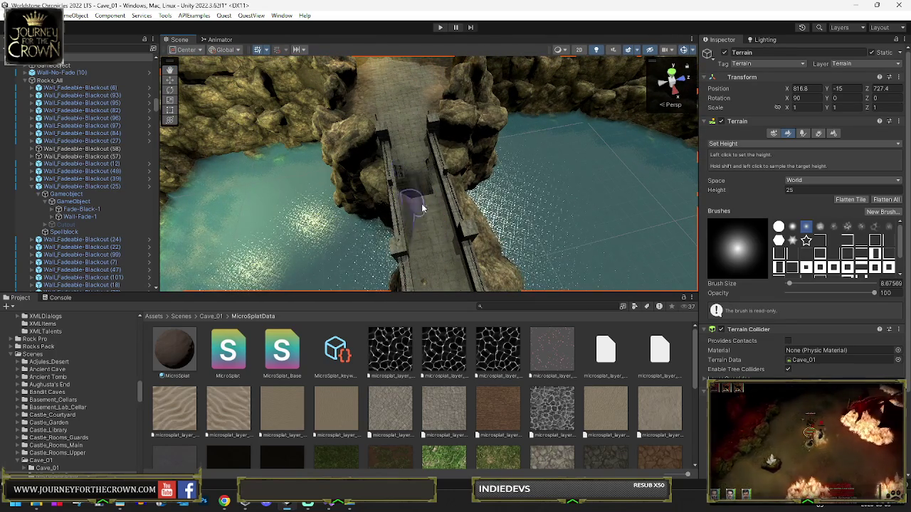
pyautogui.moveTo(458, 210)
pyautogui.mouseDown()
pyautogui.moveTo(349, 153)
pyautogui.moveTo(340, 160)
pyautogui.moveTo(481, 160)
pyautogui.mouseUp()
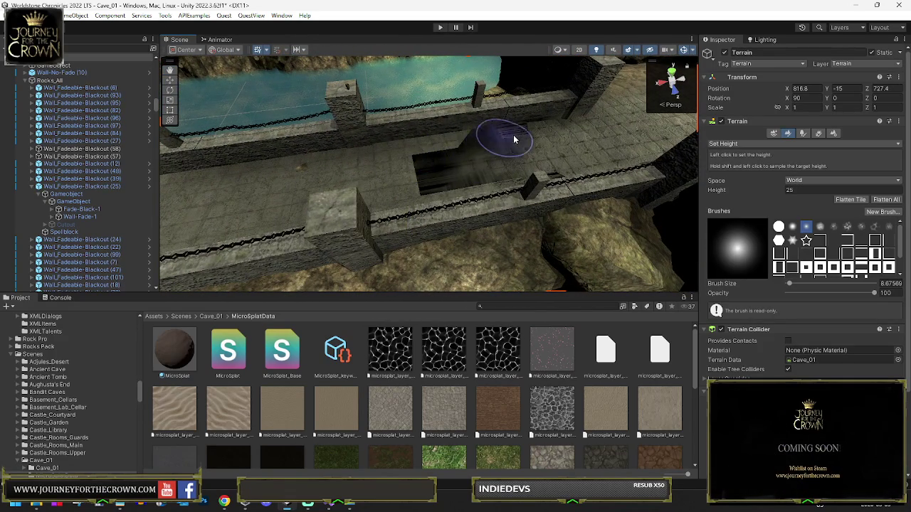
pyautogui.moveTo(488, 152)
pyautogui.mouseDown()
pyautogui.moveTo(463, 153)
pyautogui.moveTo(503, 144)
pyautogui.mouseUp()
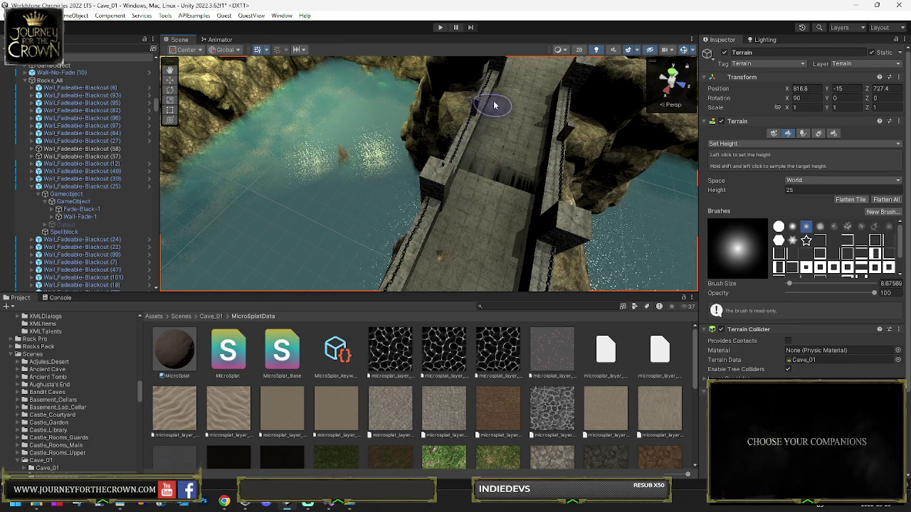
# Step: Switch to Paint Holes and cut a hole in the terrain under the bridge
pyautogui.click(733, 144)
pyautogui.click(744, 186)
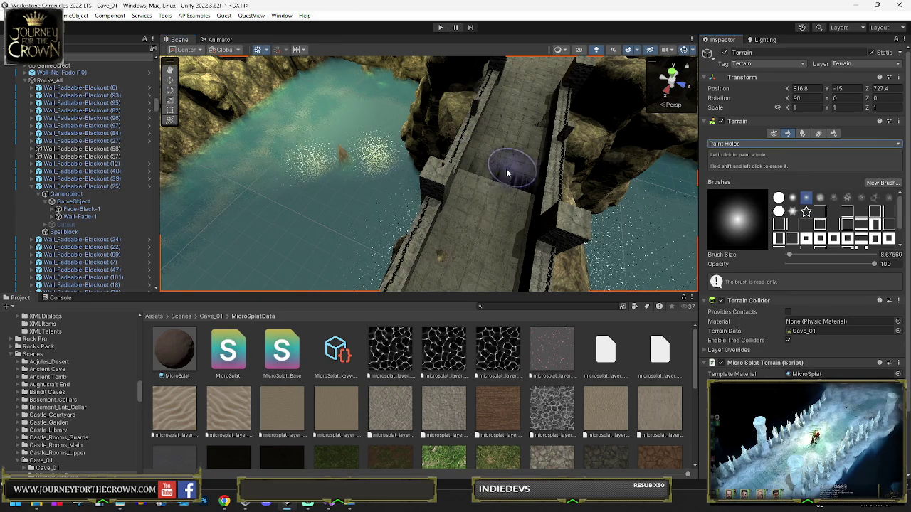
pyautogui.moveTo(538, 197)
pyautogui.mouseDown()
pyautogui.moveTo(553, 171)
pyautogui.moveTo(384, 154)
pyautogui.moveTo(413, 179)
pyautogui.mouseUp()
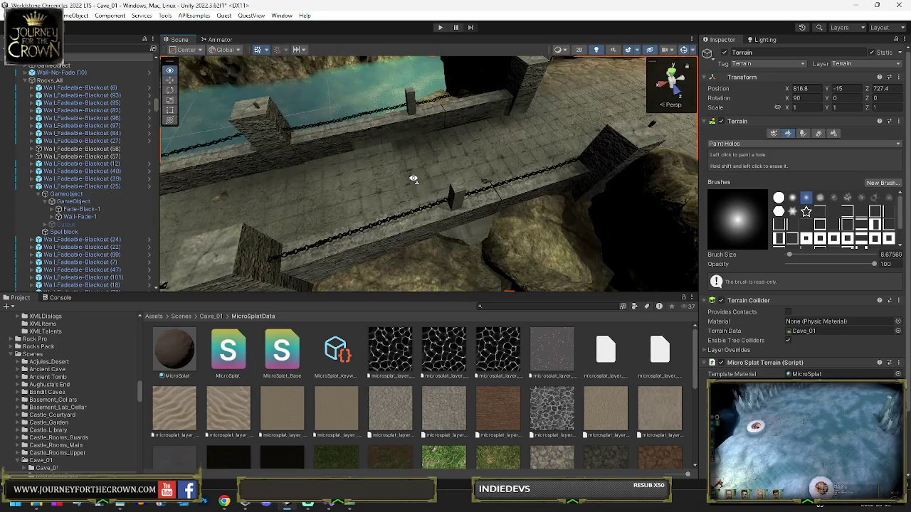
pyautogui.click(480, 251)
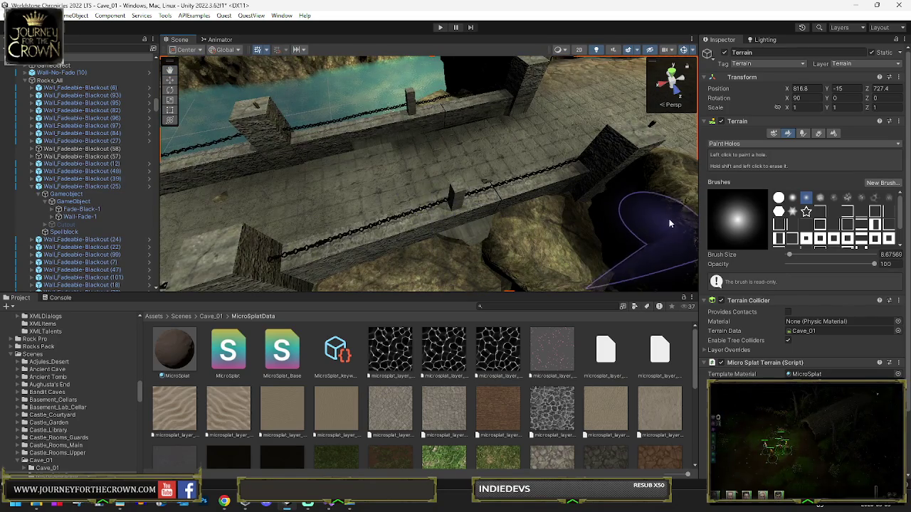
# Step: Recover from a misclick and keep Paint Holes active, viewing the bridge side-on
pyautogui.click(749, 144)
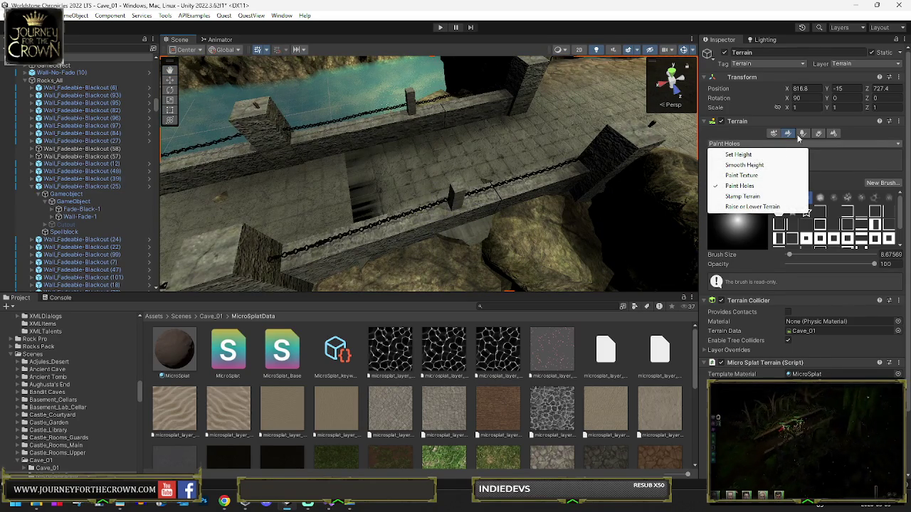
pyautogui.click(803, 134)
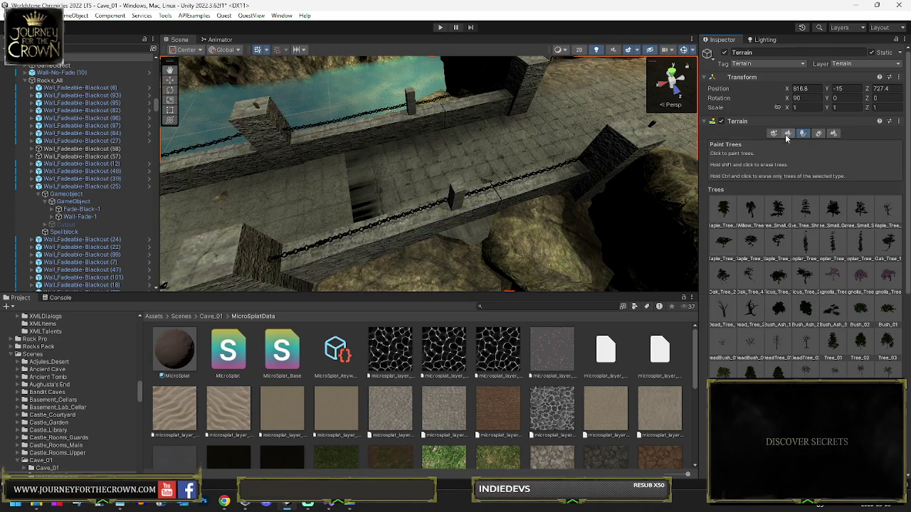
pyautogui.click(787, 135)
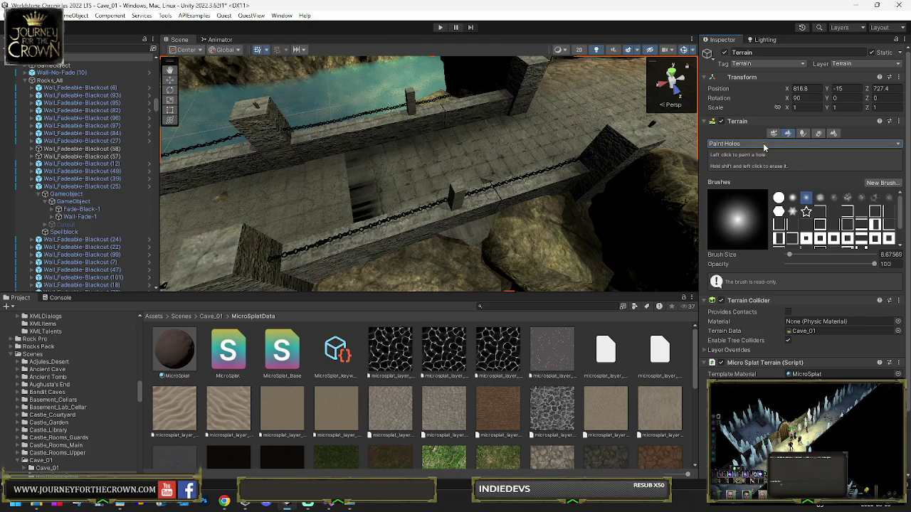
pyautogui.click(761, 144)
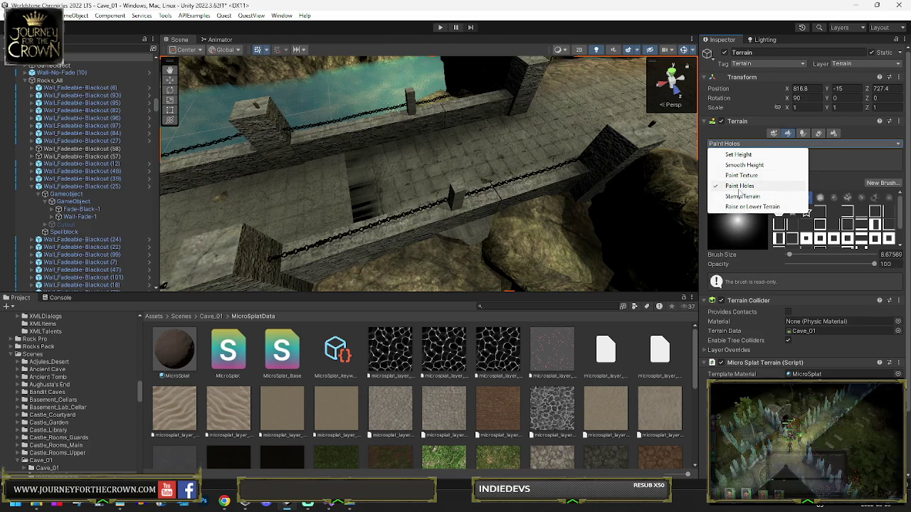
pyautogui.click(742, 185)
pyautogui.moveTo(375, 208)
pyautogui.mouseDown()
pyautogui.moveTo(496, 190)
pyautogui.moveTo(489, 204)
pyautogui.moveTo(432, 154)
pyautogui.mouseUp()
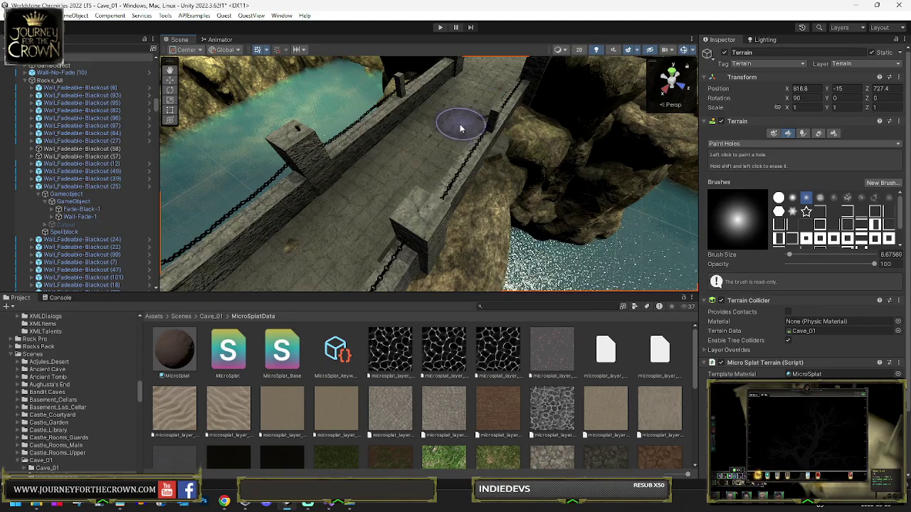
pyautogui.moveTo(421, 173)
pyautogui.mouseDown()
pyautogui.moveTo(295, 162)
pyautogui.moveTo(110, 98)
pyautogui.moveTo(30, 81)
pyautogui.mouseUp()
# Step: Collapse Rocks_All and frame the Navmesh Bridges (Dont Merge) (1) group
pyautogui.click(32, 80)
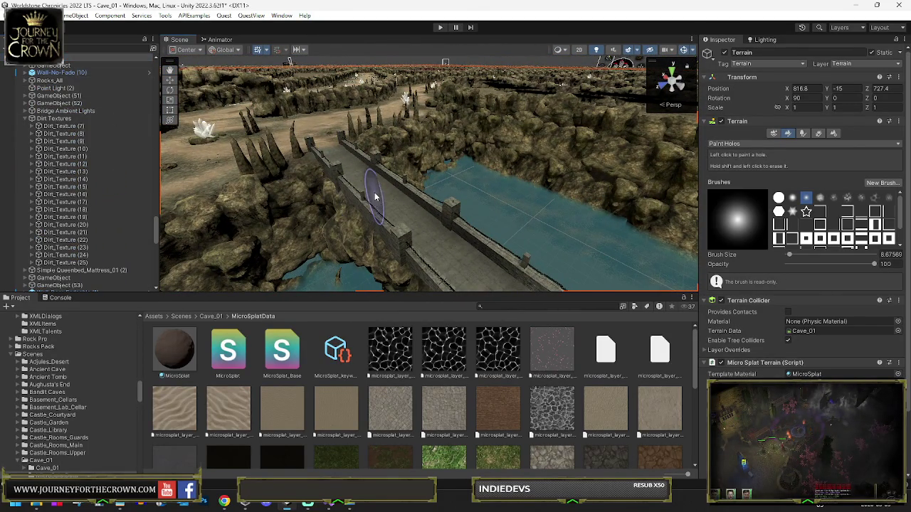
pyautogui.scroll(-5, 75, 203)
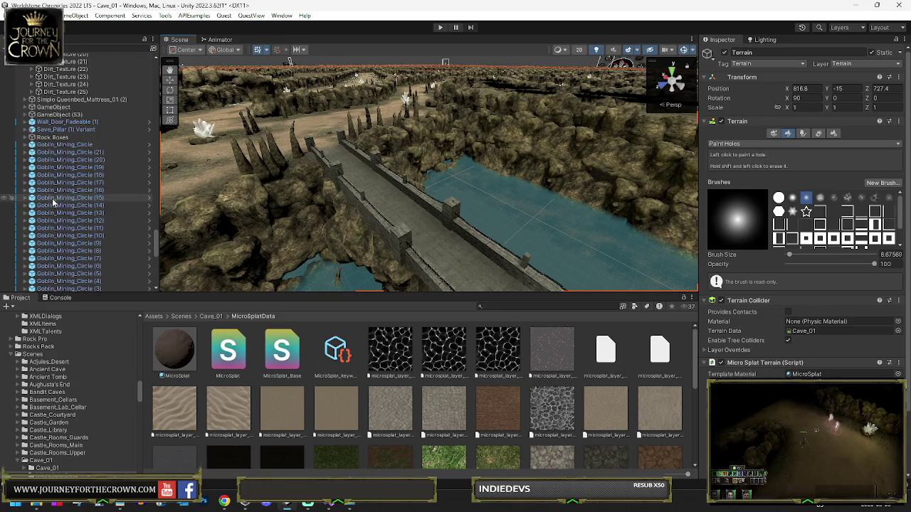
pyautogui.scroll(-5, 44, 181)
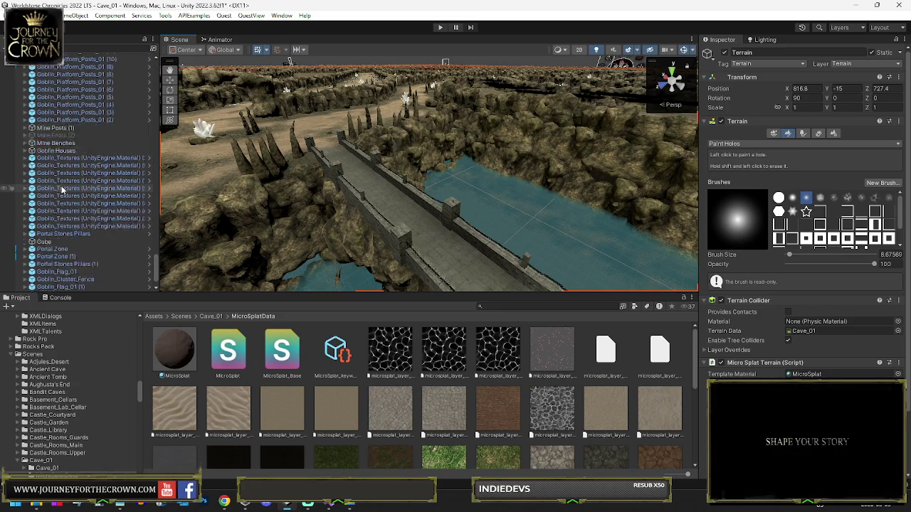
pyautogui.scroll(-5, 73, 146)
pyautogui.doubleClick(78, 115)
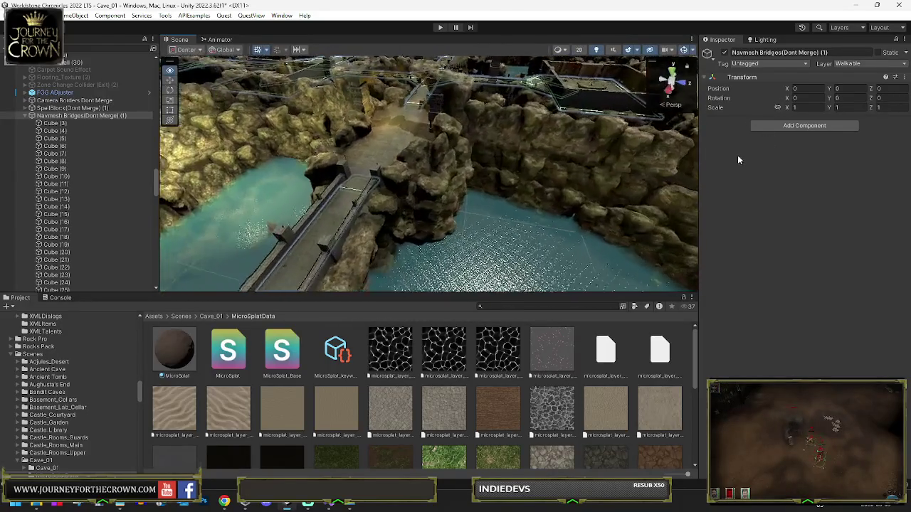
# Step: Step through the group's Cube children (3, 4, 8 to 11) to identify their bridge pieces
pyautogui.click(56, 123)
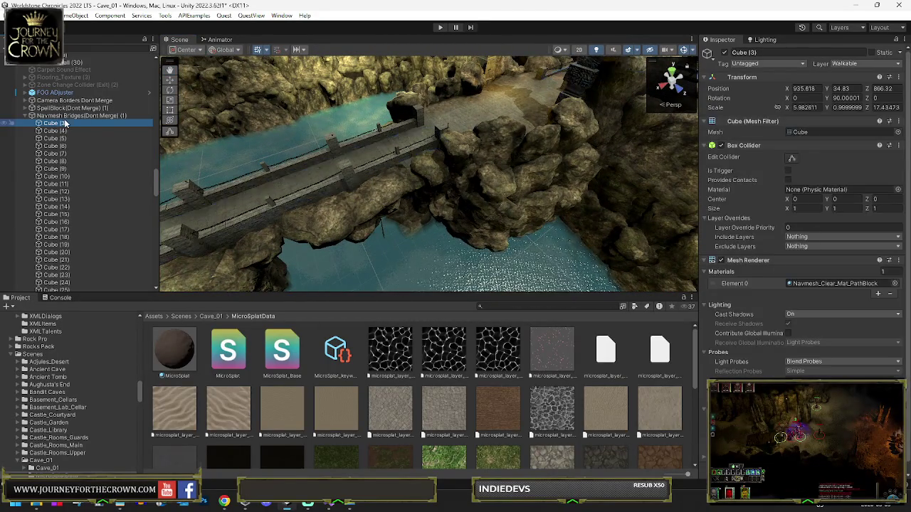
pyautogui.press('f')
pyautogui.hotkey('shift', 'Down')
pyautogui.hotkey('shift', 'Down')
pyautogui.hotkey('shift', 'Down')
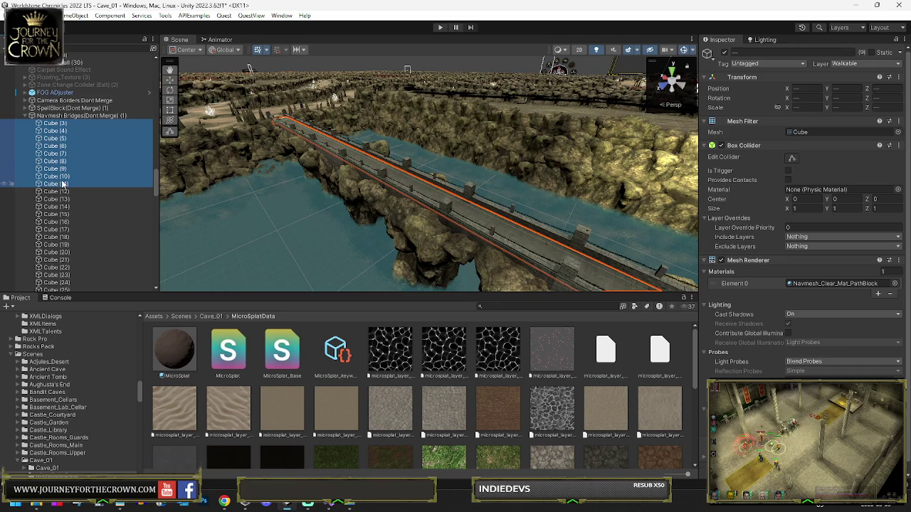
pyautogui.click(62, 183)
pyautogui.moveTo(412, 193); pyautogui.dragTo(342, 192)
pyautogui.click(55, 176)
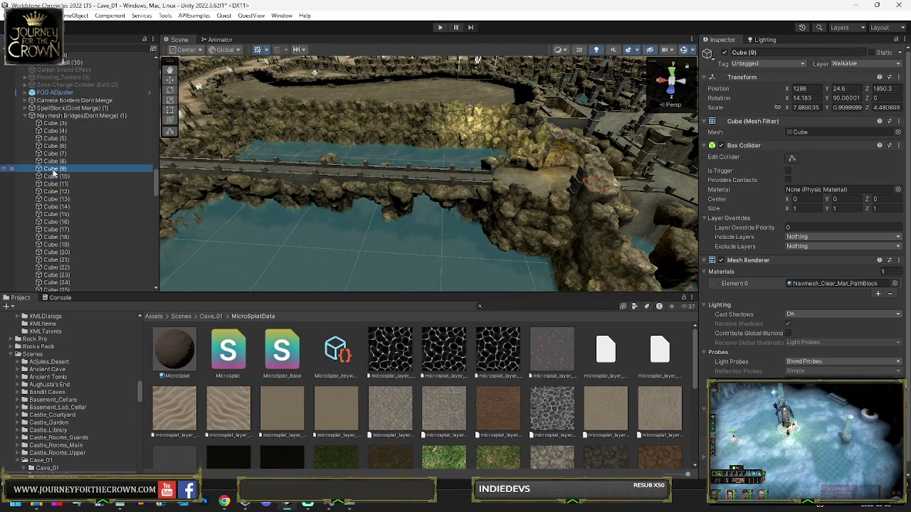
pyautogui.click(52, 161)
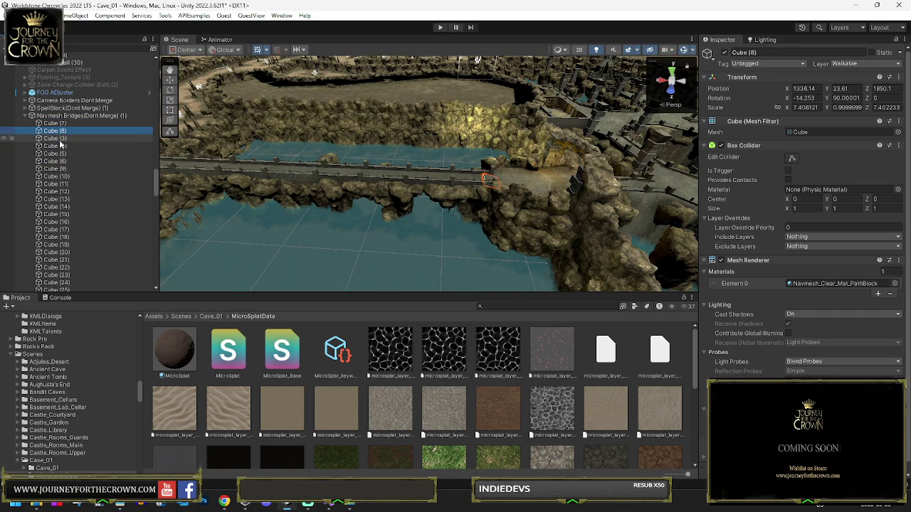
pyautogui.click(56, 170)
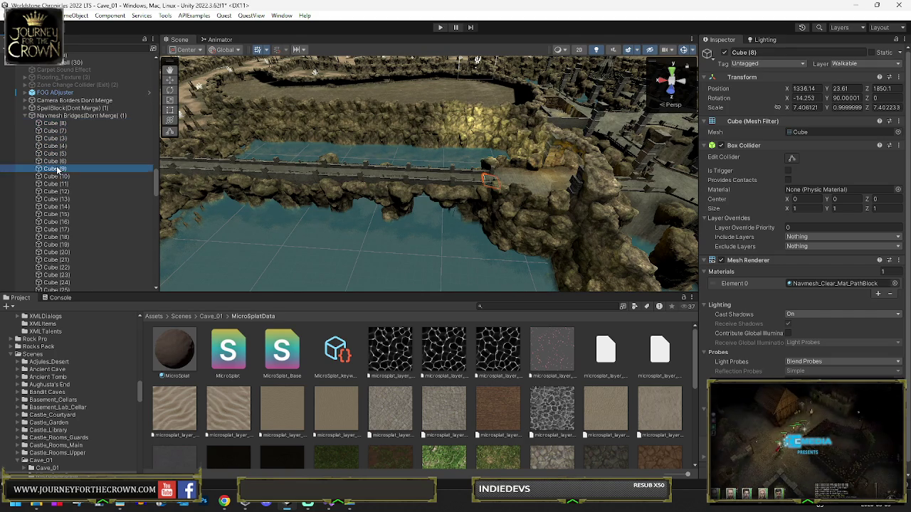
pyautogui.click(58, 183)
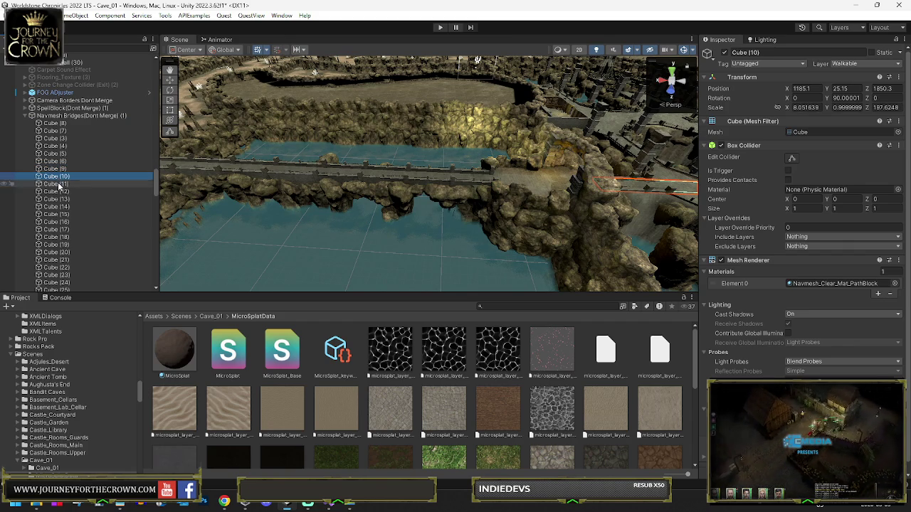
pyautogui.keyDown('shift'); pyautogui.click(57, 146); pyautogui.keyUp('shift')
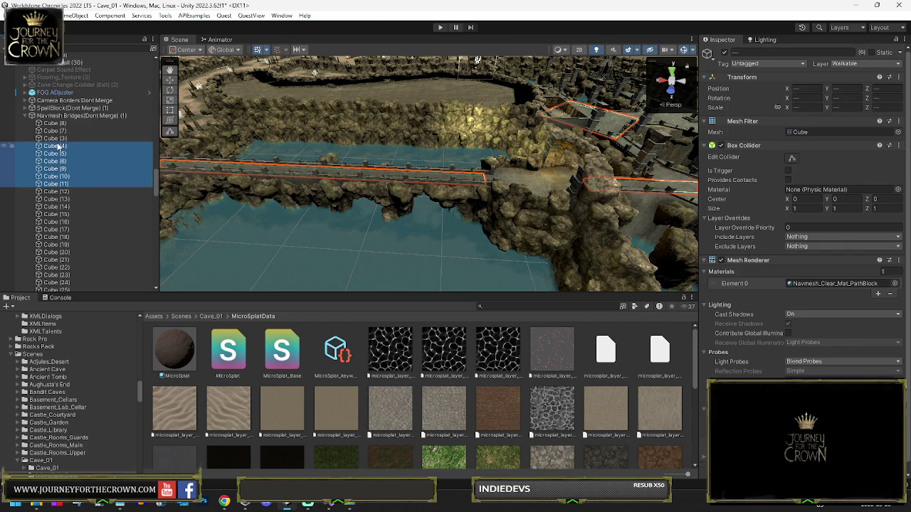
pyautogui.click(58, 146)
pyautogui.press('Down')
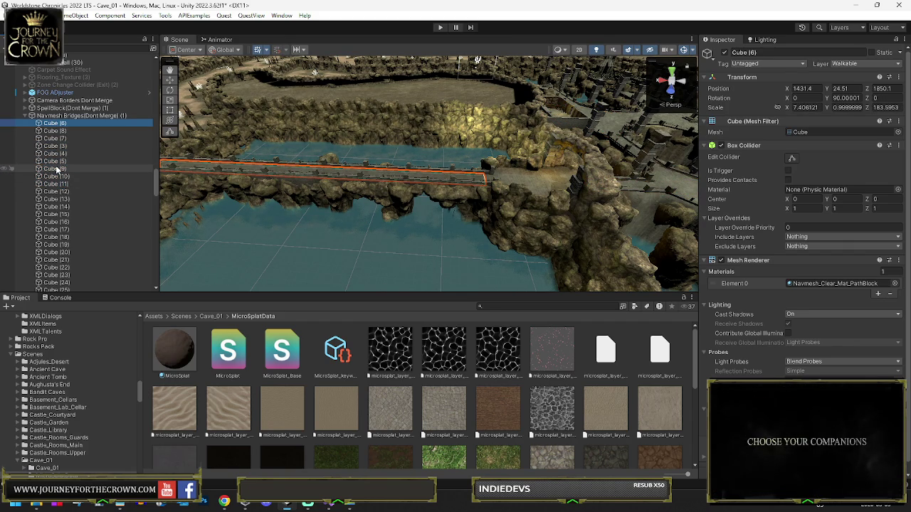
# Step: Select Cube (6), Cube (8) and Cube (7) on the near bridge
pyautogui.click(72, 117)
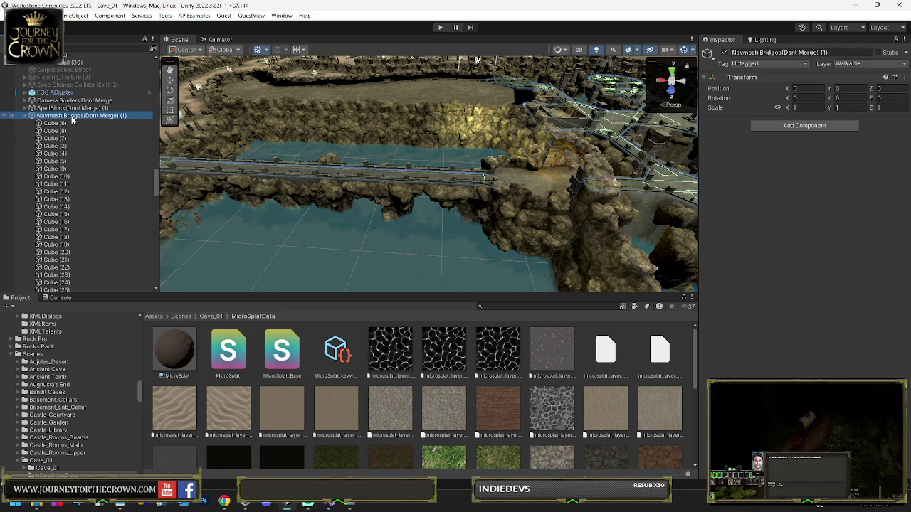
pyautogui.click(64, 124)
pyautogui.keyDown('shift'); pyautogui.click(60, 140); pyautogui.keyUp('shift')
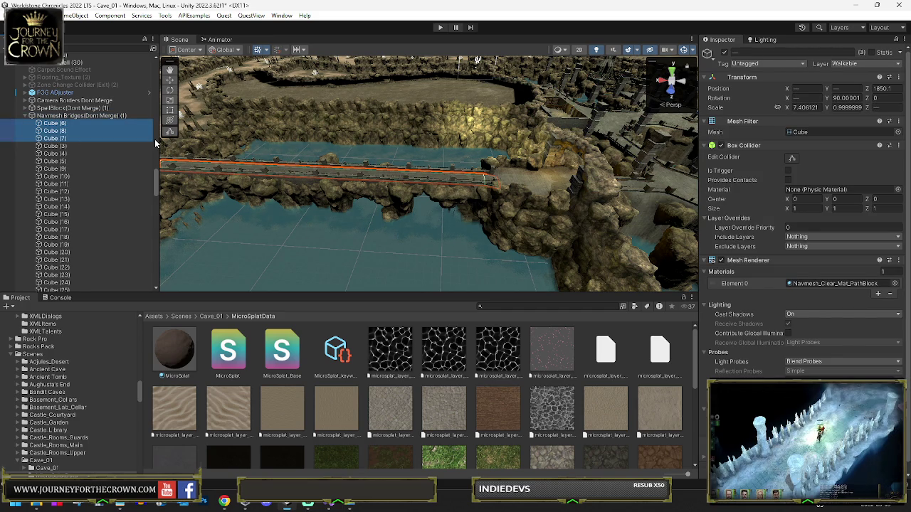
pyautogui.moveTo(247, 161)
pyautogui.mouseDown()
pyautogui.moveTo(315, 176)
pyautogui.moveTo(317, 167)
pyautogui.moveTo(431, 151)
pyautogui.moveTo(334, 157)
pyautogui.mouseUp()
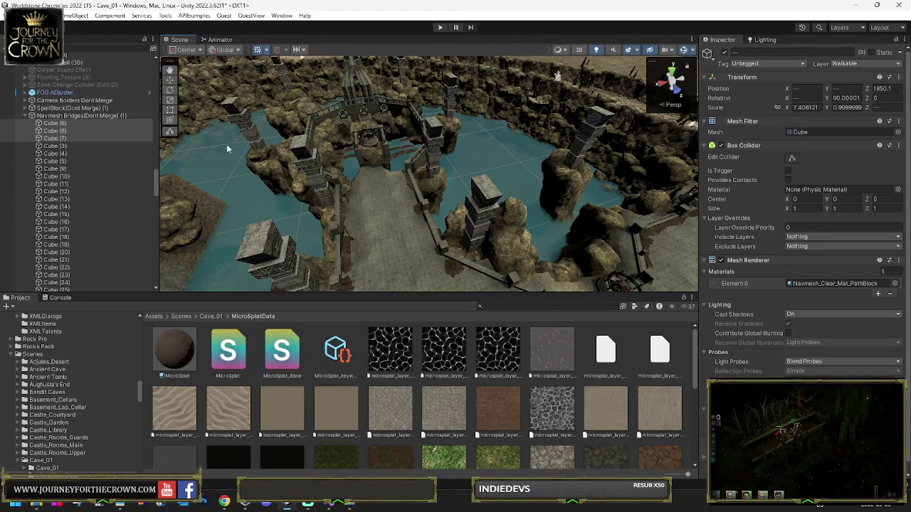
# Step: Frame Cube (3) in the Scene view, then select the Terrain and orbit over the cave
pyautogui.click(52, 146)
pyautogui.scroll(-10, 67, 174)
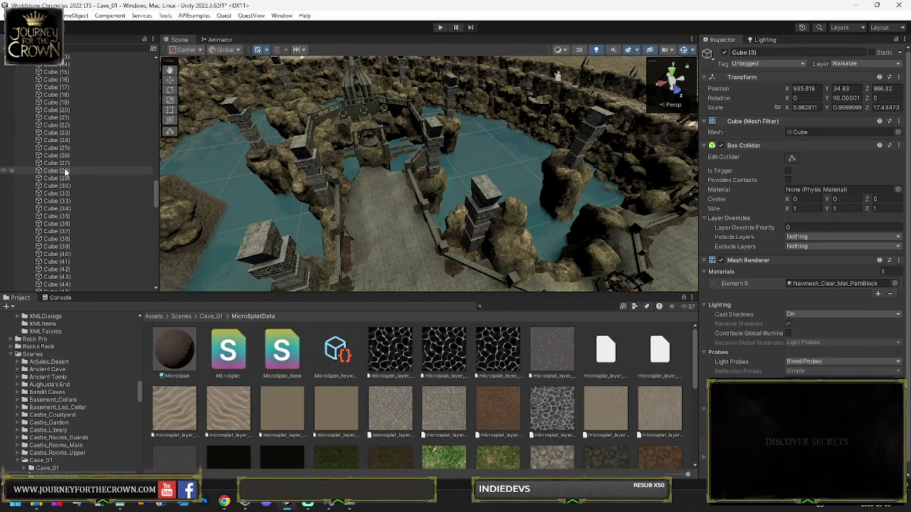
pyautogui.press('f')
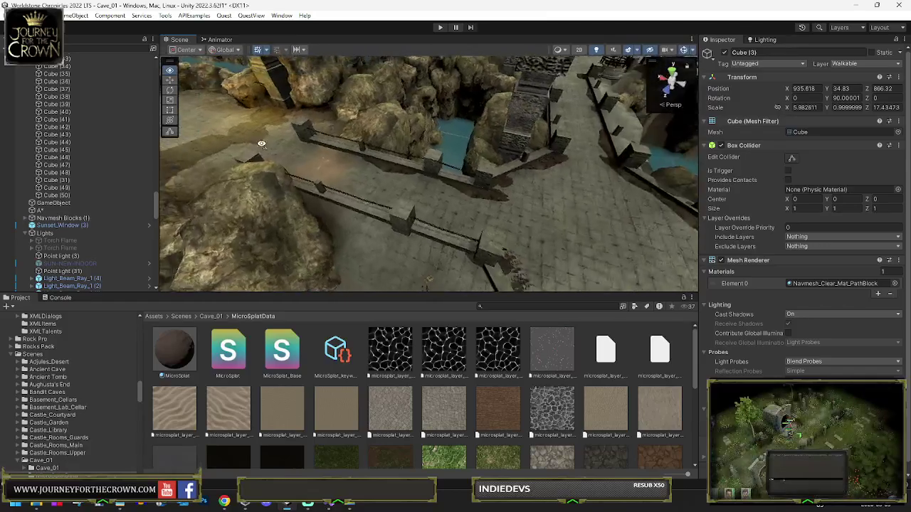
pyautogui.click(358, 178)
pyautogui.moveTo(366, 179)
pyautogui.mouseDown()
pyautogui.moveTo(467, 179)
pyautogui.moveTo(595, 199)
pyautogui.moveTo(627, 190)
pyautogui.moveTo(656, 166)
pyautogui.mouseUp()
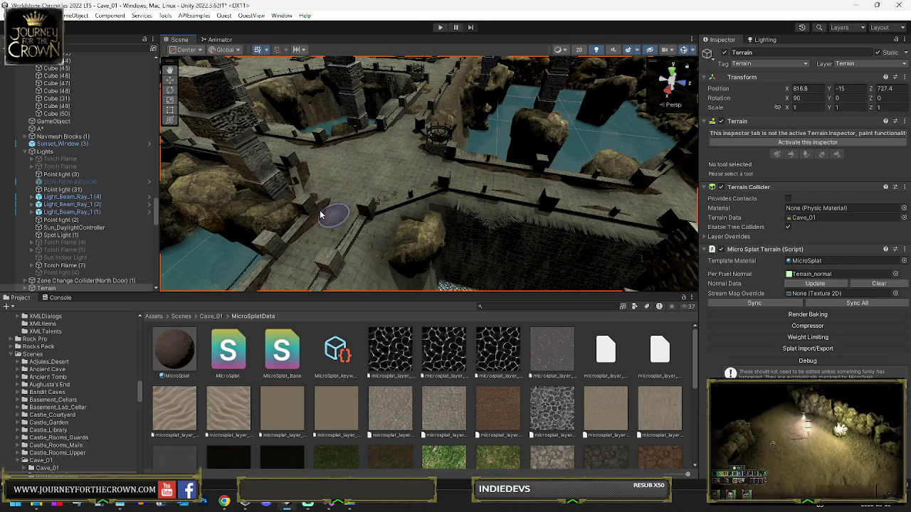
# Step: Reactivate Paint Holes, view the water under the bridges, and pick a square hole brush
pyautogui.click(770, 143)
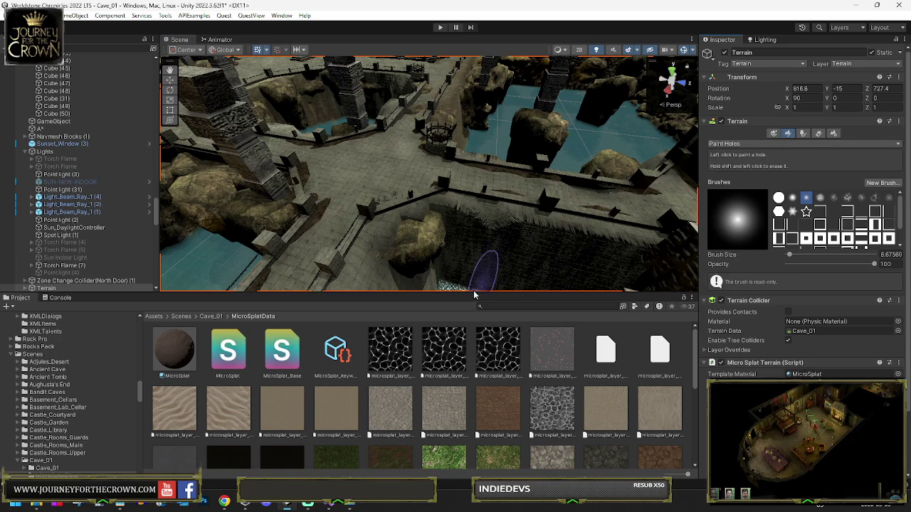
pyautogui.moveTo(485, 294)
pyautogui.mouseDown()
pyautogui.moveTo(430, 265)
pyautogui.moveTo(472, 257)
pyautogui.moveTo(372, 286)
pyautogui.moveTo(417, 245)
pyautogui.mouseUp()
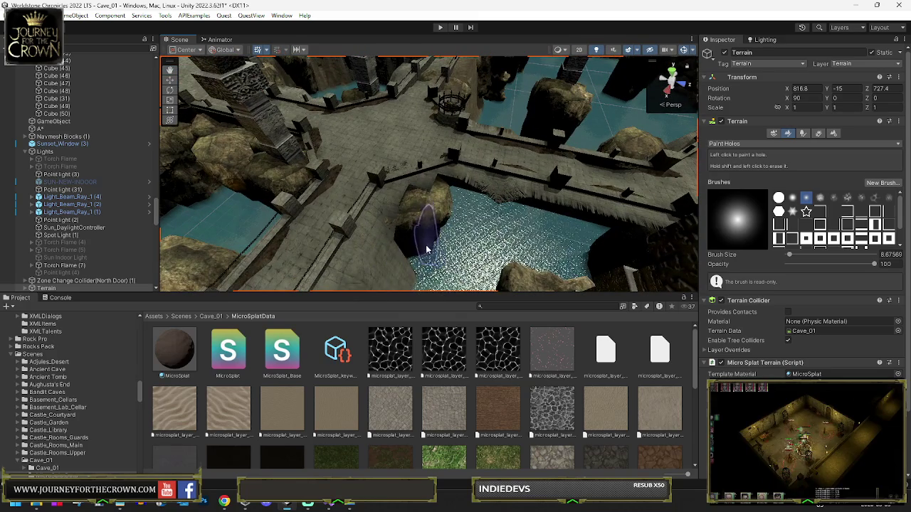
pyautogui.moveTo(378, 269)
pyautogui.mouseDown()
pyautogui.moveTo(335, 274)
pyautogui.moveTo(420, 212)
pyautogui.mouseUp()
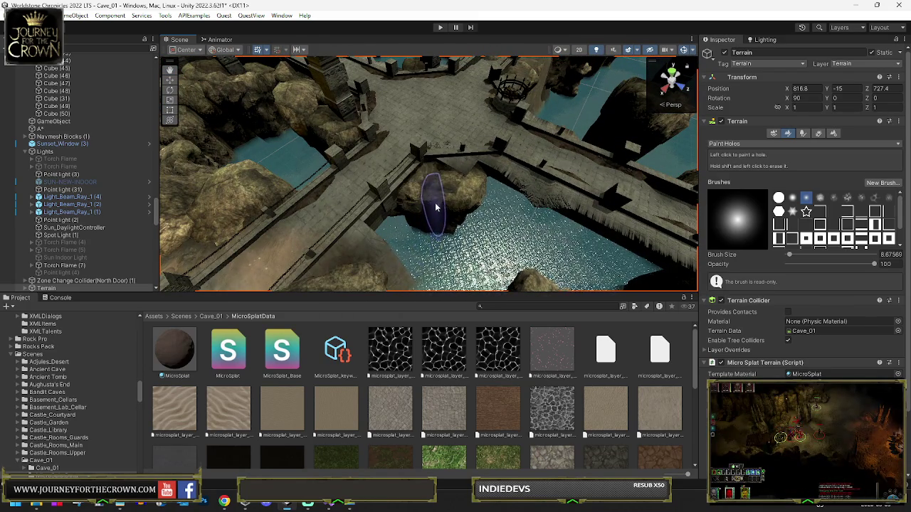
pyautogui.moveTo(417, 220); pyautogui.dragTo(386, 245)
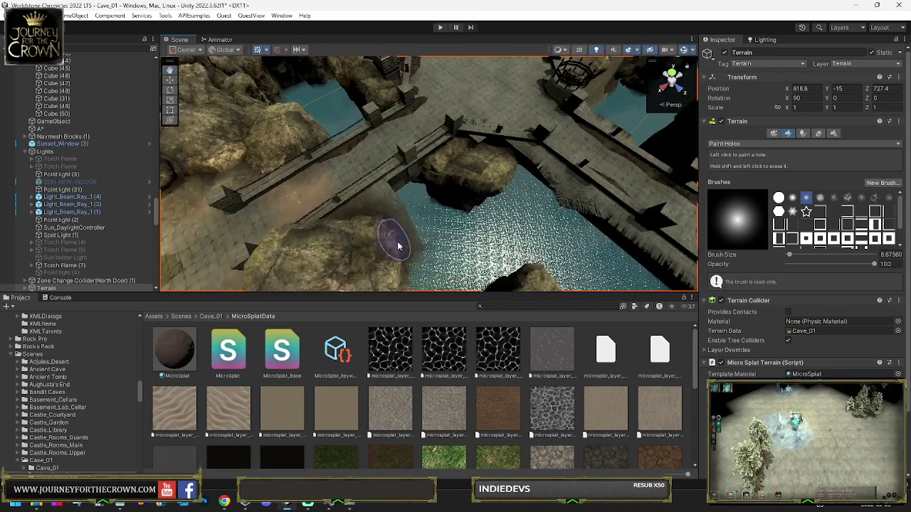
pyautogui.moveTo(335, 261)
pyautogui.mouseDown()
pyautogui.moveTo(553, 209)
pyautogui.moveTo(533, 223)
pyautogui.mouseUp()
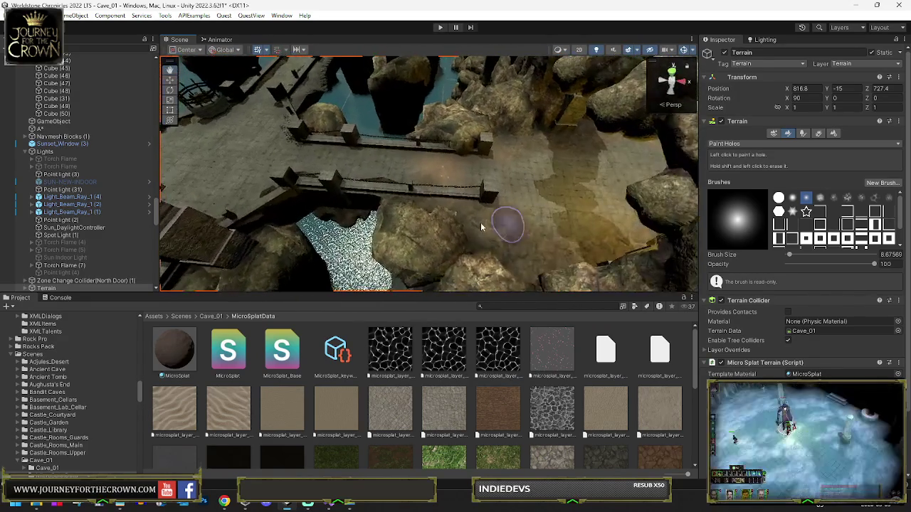
pyautogui.moveTo(393, 227)
pyautogui.mouseDown()
pyautogui.moveTo(417, 209)
pyautogui.moveTo(248, 199)
pyautogui.moveTo(147, 210)
pyautogui.moveTo(327, 203)
pyautogui.mouseUp()
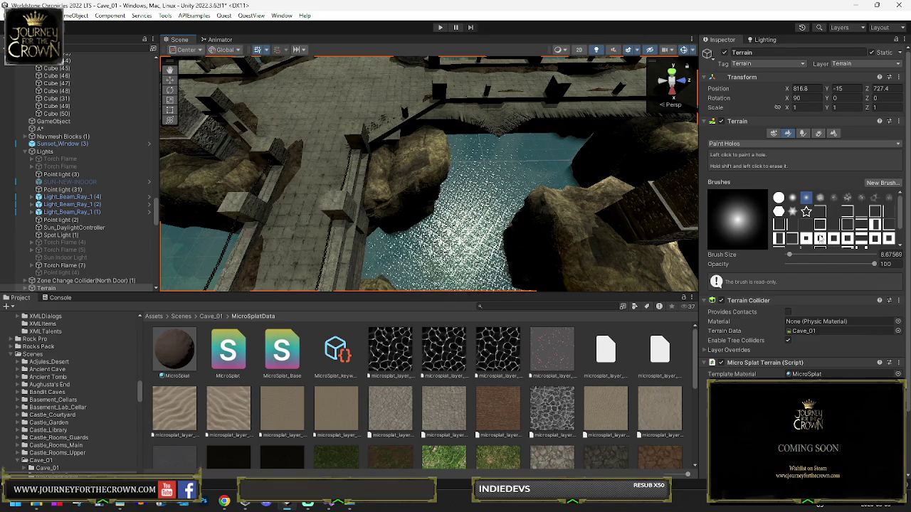
pyautogui.click(807, 240)
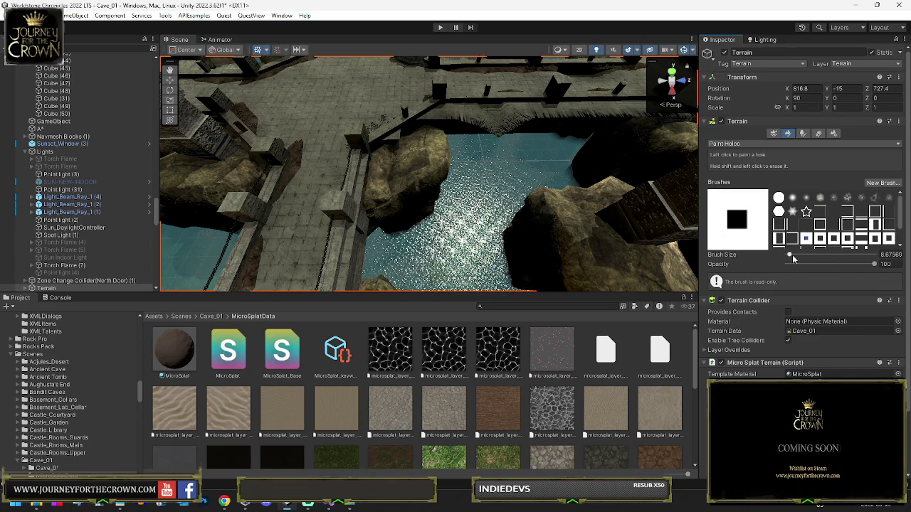
# Step: Shrink the brush to size 4, then set the terrain's Detail Resolution to 2048
pyautogui.moveTo(790, 257); pyautogui.dragTo(786, 257)
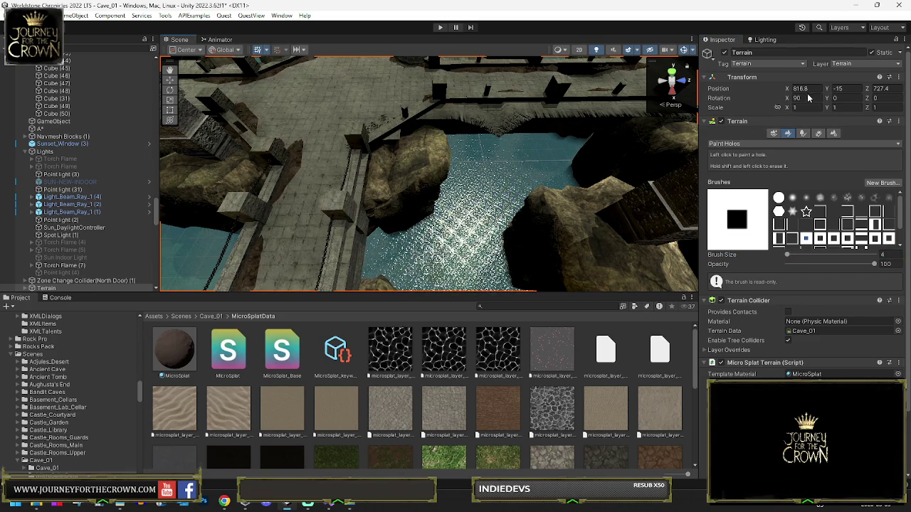
pyautogui.scroll(-2, 783, 188)
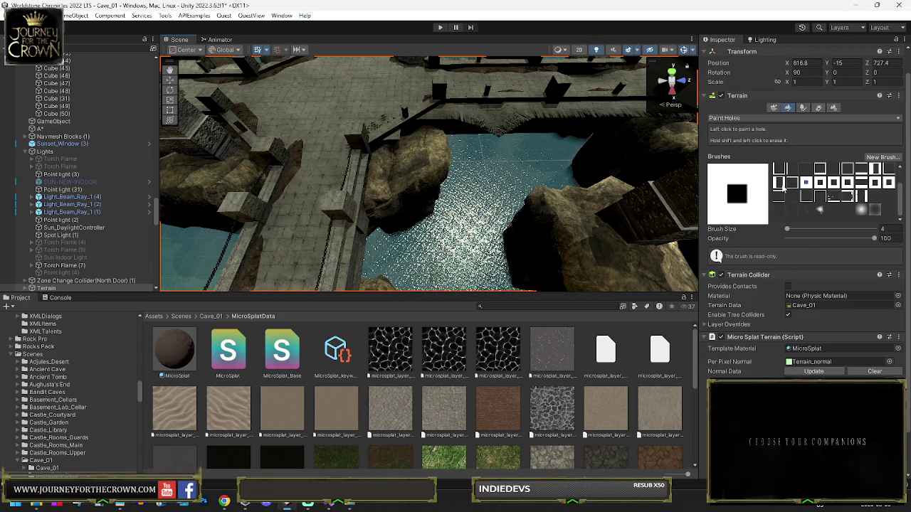
pyautogui.click(834, 108)
pyautogui.scroll(-10, 811, 185)
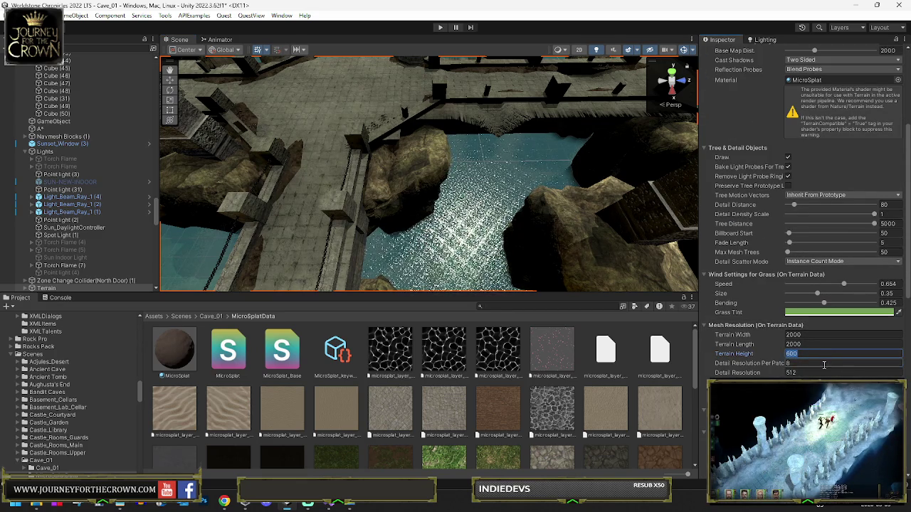
pyautogui.write('1024')
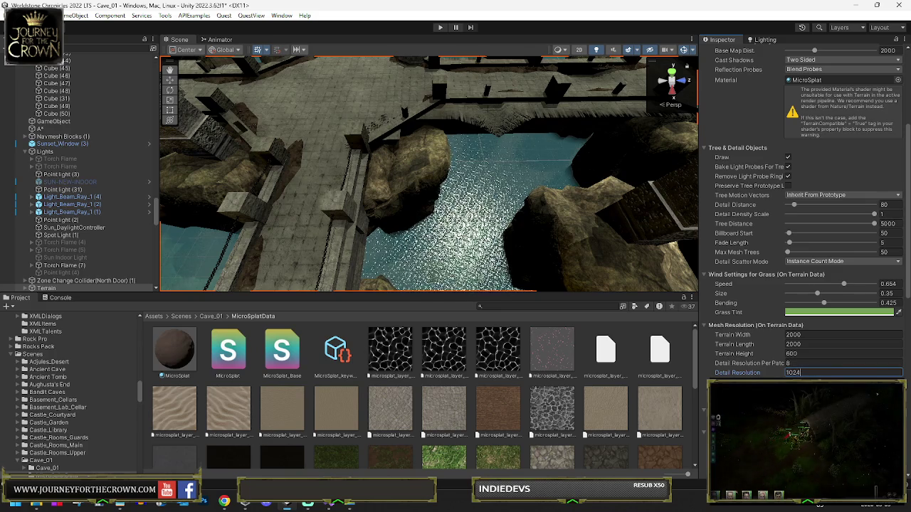
pyautogui.press('Return')
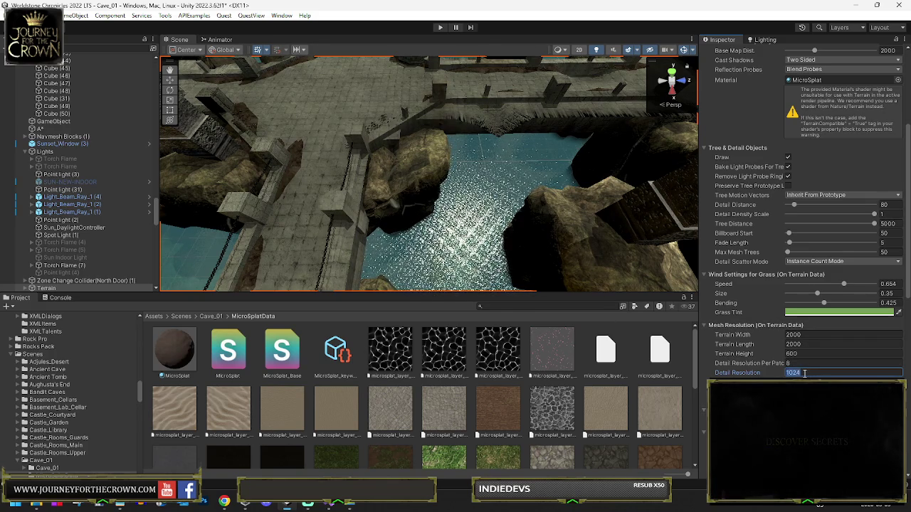
pyautogui.write('2048')
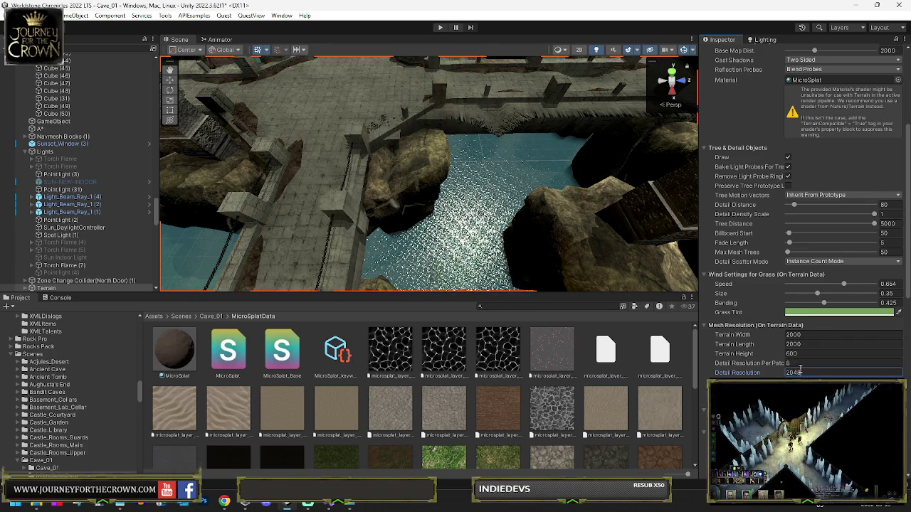
pyautogui.press('Return')
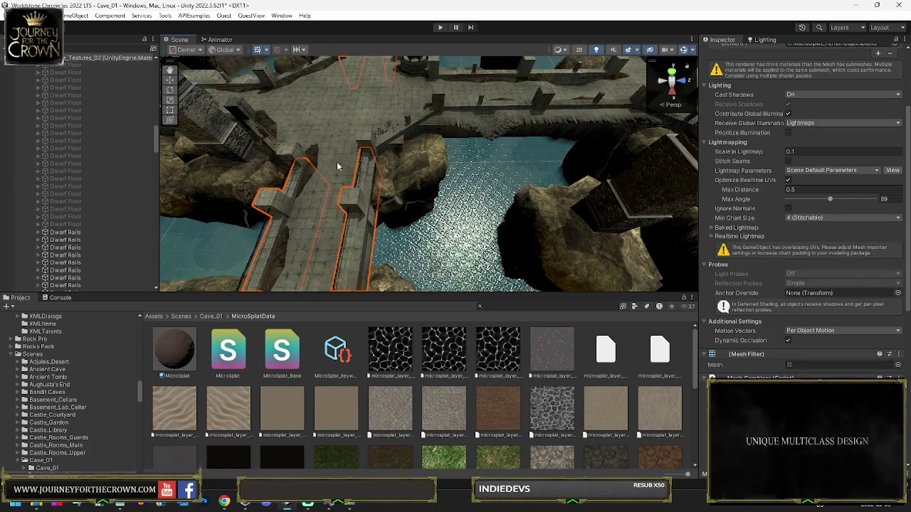
pyautogui.click(346, 146)
# Step: Select the Terrain and set its Heightmap Resolution to 2049 x 2049
pyautogui.click(503, 135)
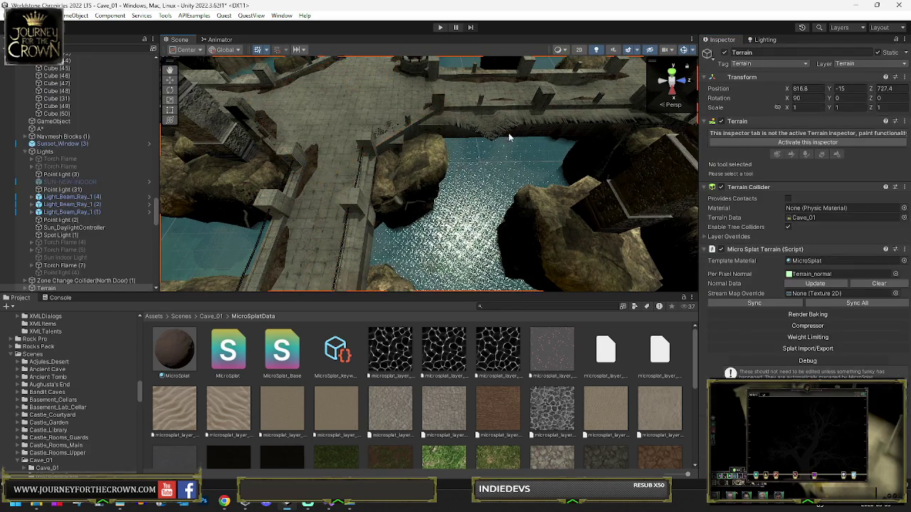
pyautogui.click(798, 143)
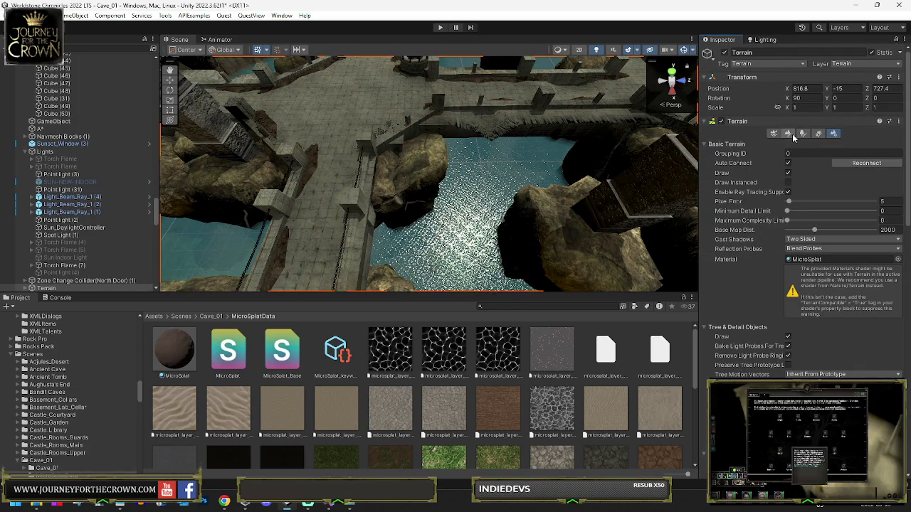
pyautogui.click(788, 134)
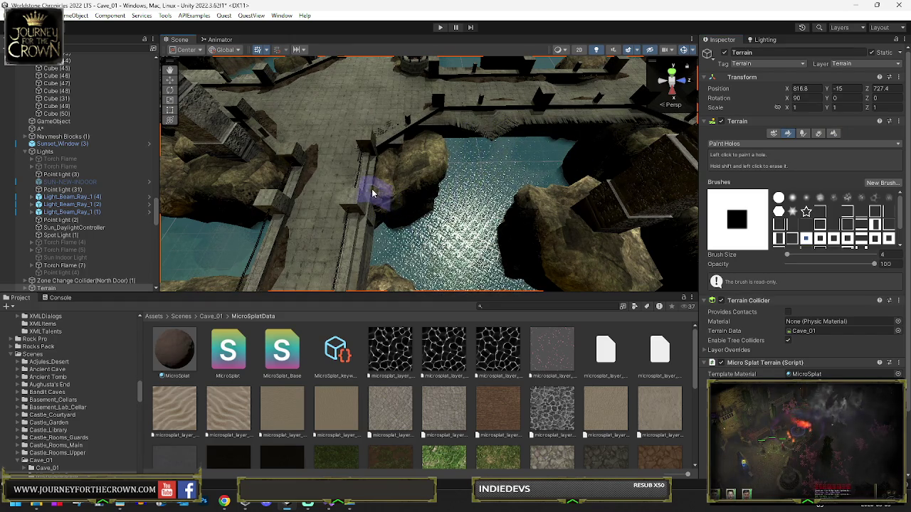
pyautogui.click(833, 133)
pyautogui.scroll(-4, 818, 325)
pyautogui.scroll(-4, 818, 326)
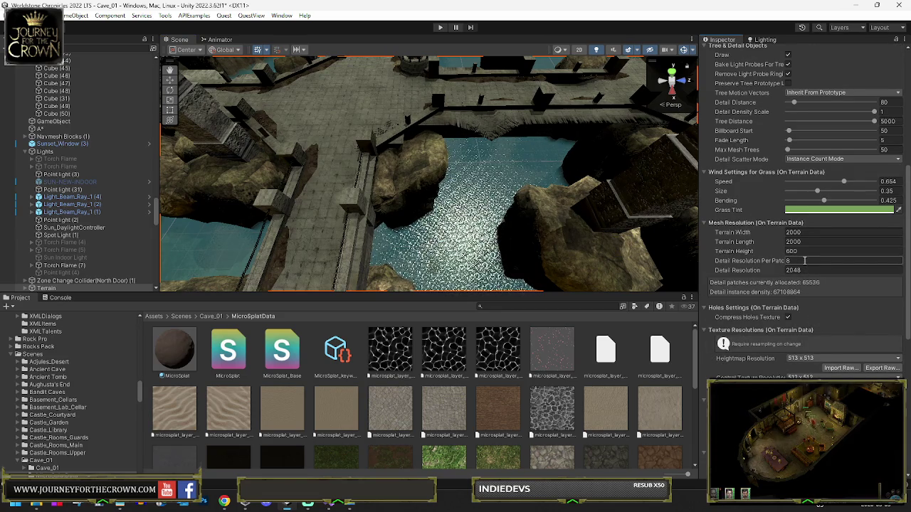
pyautogui.click(800, 359)
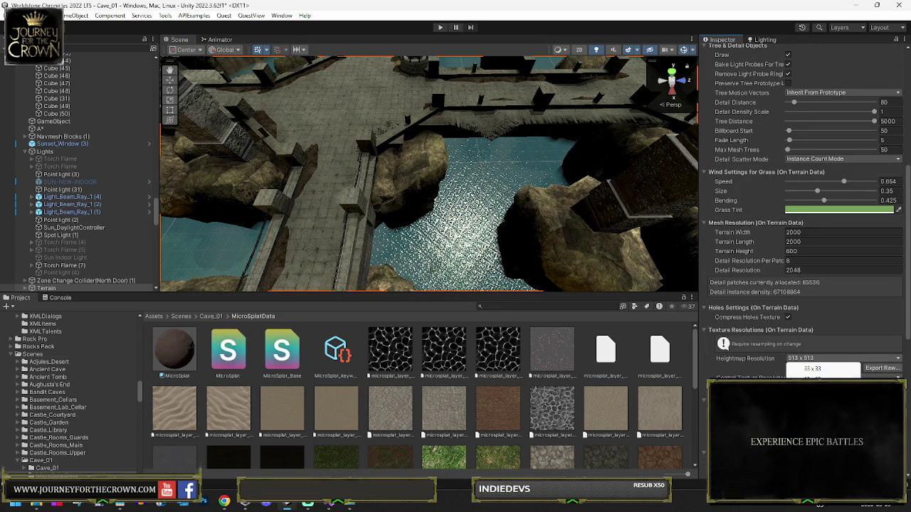
pyautogui.click(818, 437)
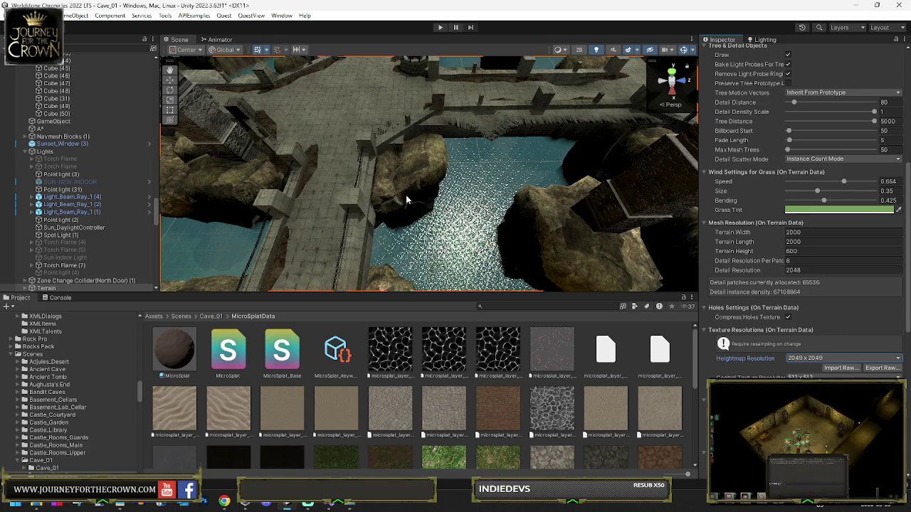
# Step: Reselect the Terrain and reactivate its editing inspector
pyautogui.click(333, 162)
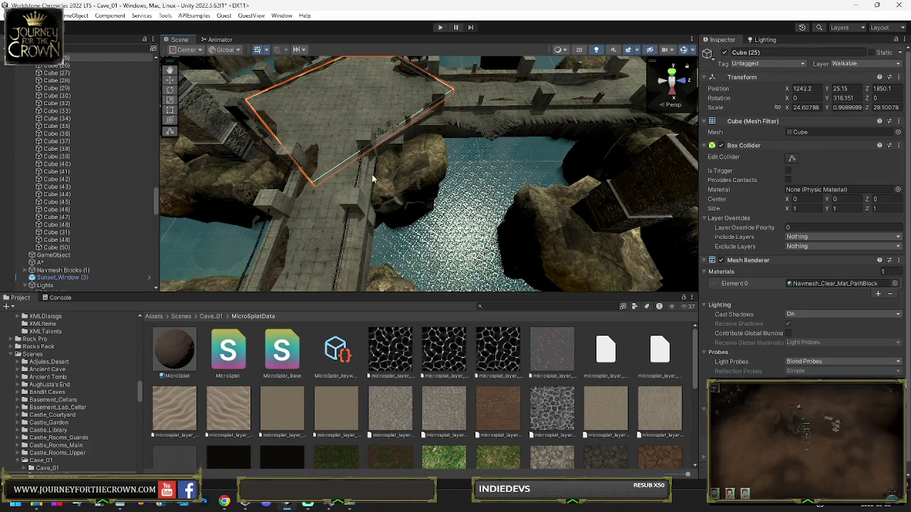
pyautogui.click(371, 179)
pyautogui.click(804, 143)
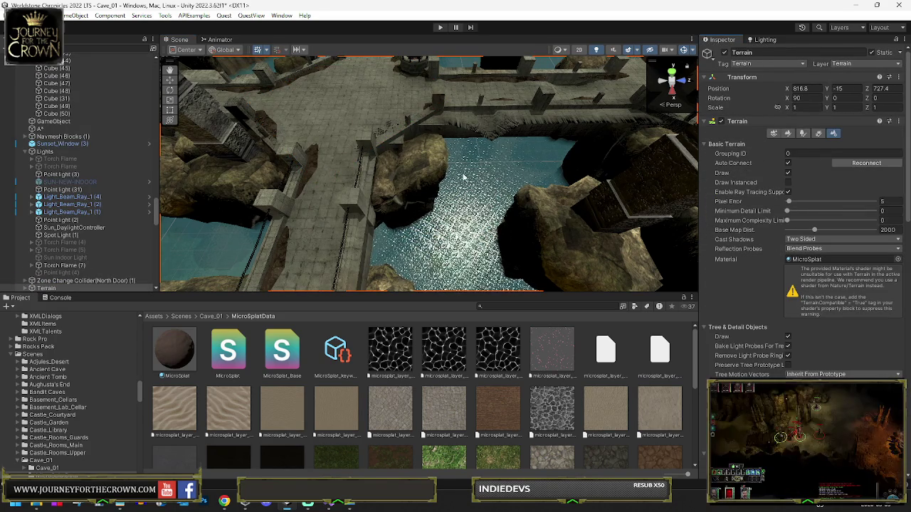
# Step: Switch to Paint Holes and cut holes beneath the stone wall with a size 10 brush
pyautogui.click(788, 133)
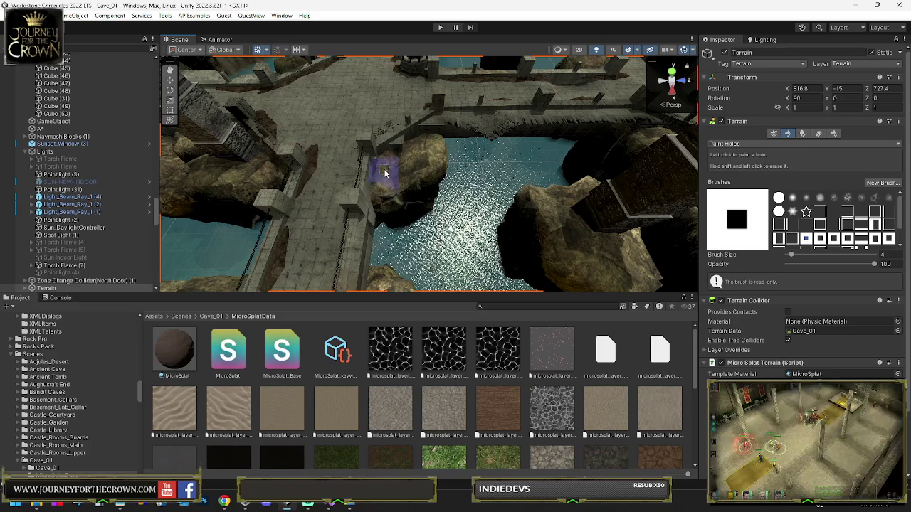
pyautogui.moveTo(376, 285)
pyautogui.mouseDown()
pyautogui.moveTo(387, 234)
pyautogui.moveTo(556, 203)
pyautogui.moveTo(496, 197)
pyautogui.moveTo(413, 157)
pyautogui.mouseUp()
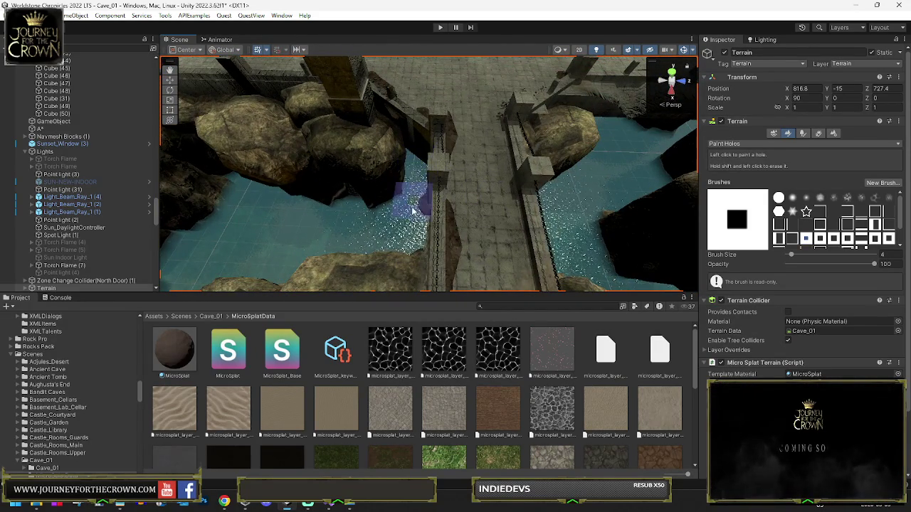
pyautogui.moveTo(403, 280)
pyautogui.mouseDown()
pyautogui.moveTo(378, 214)
pyautogui.moveTo(533, 203)
pyautogui.moveTo(552, 216)
pyautogui.moveTo(451, 240)
pyautogui.mouseUp()
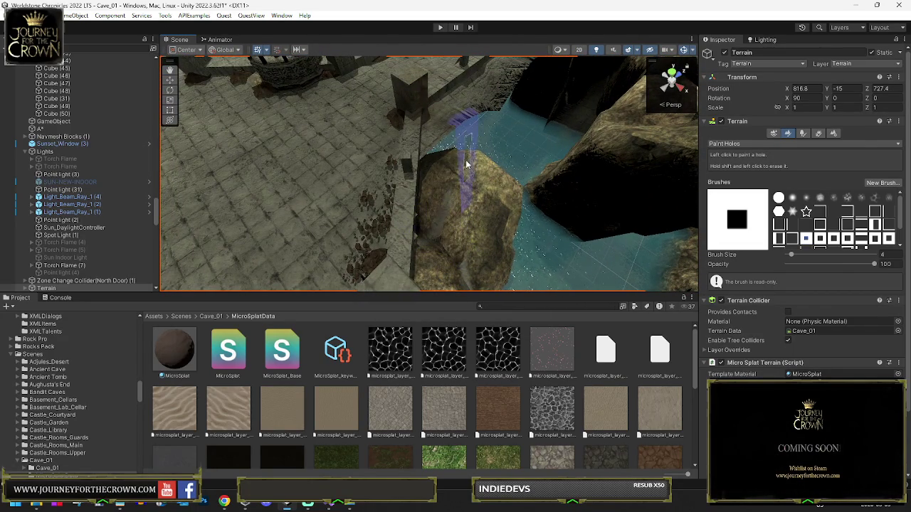
pyautogui.moveTo(444, 159)
pyautogui.mouseDown()
pyautogui.moveTo(545, 159)
pyautogui.moveTo(477, 205)
pyautogui.mouseUp()
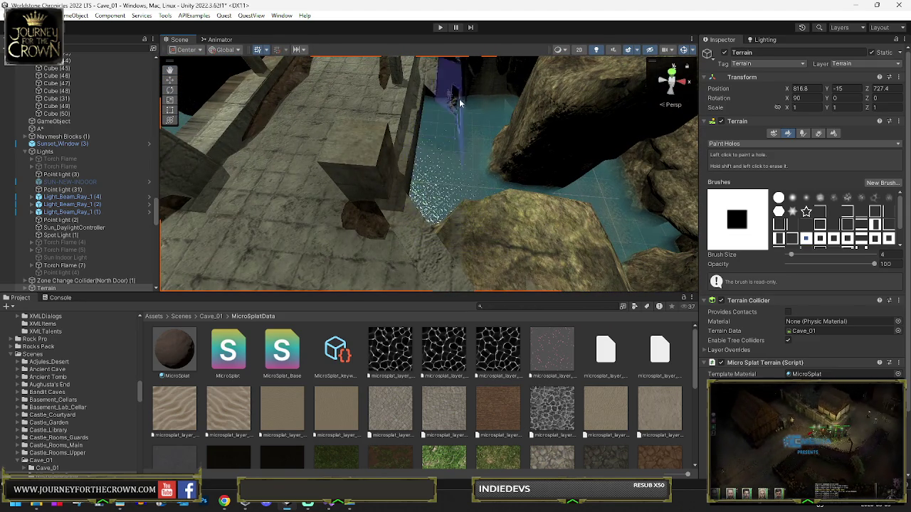
pyautogui.moveTo(474, 152); pyautogui.dragTo(446, 147)
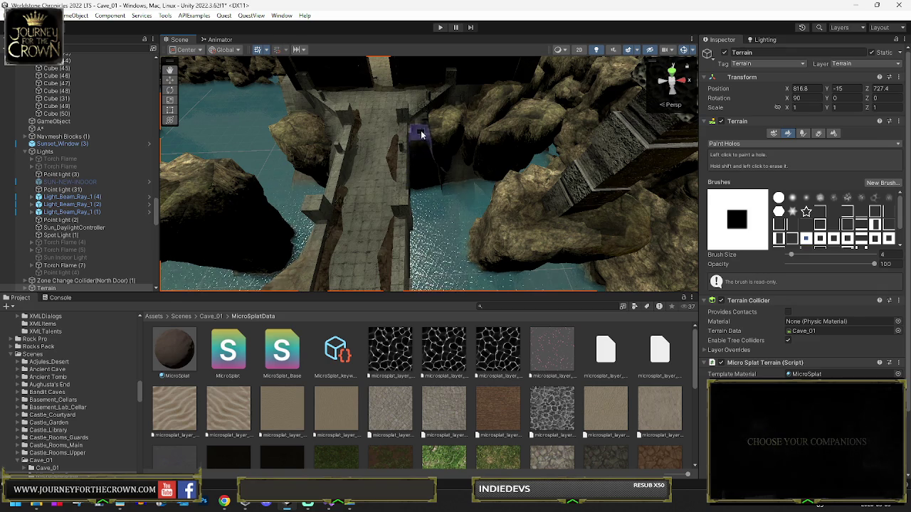
pyautogui.moveTo(467, 145); pyautogui.dragTo(438, 143)
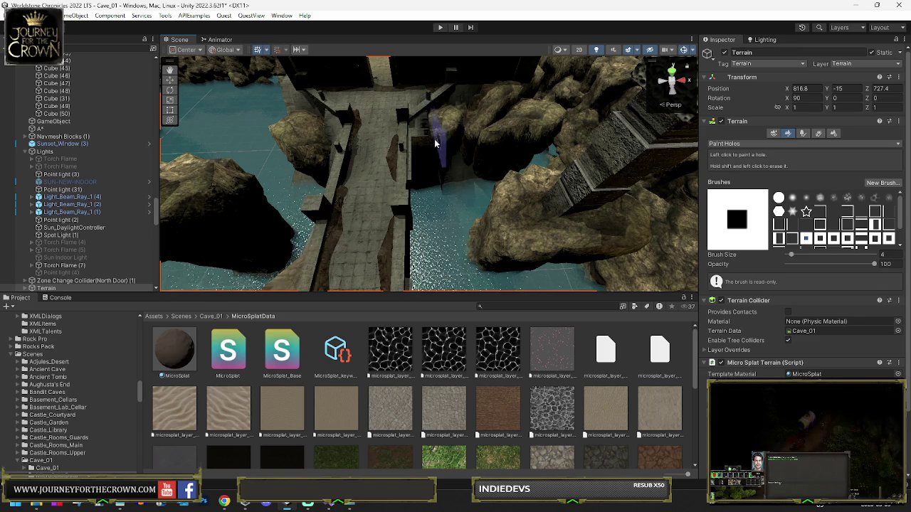
pyautogui.moveTo(419, 187)
pyautogui.mouseDown()
pyautogui.moveTo(434, 163)
pyautogui.moveTo(434, 186)
pyautogui.mouseUp()
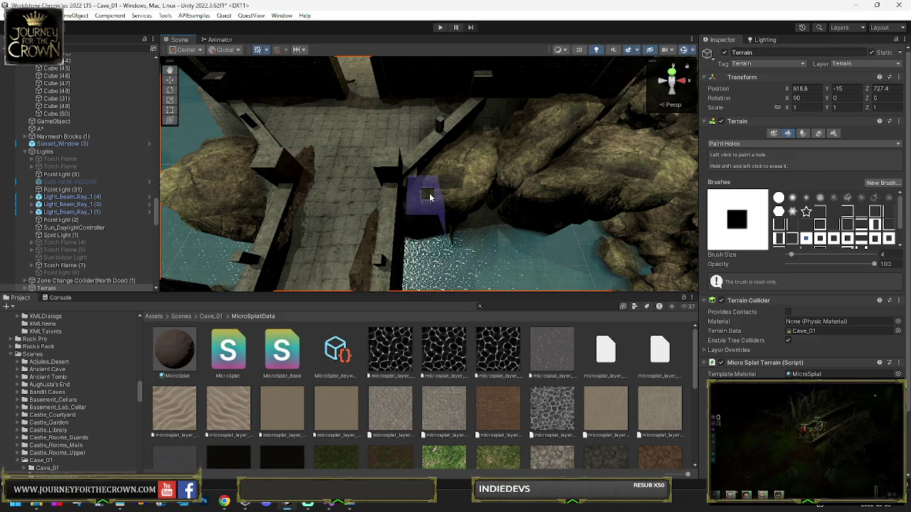
pyautogui.moveTo(431, 193)
pyautogui.mouseDown()
pyautogui.moveTo(382, 195)
pyautogui.moveTo(411, 196)
pyautogui.mouseUp()
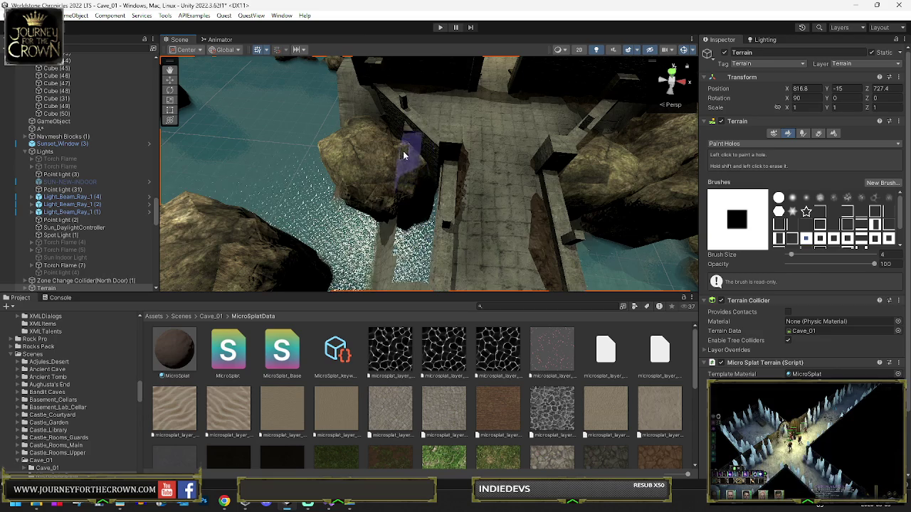
pyautogui.moveTo(390, 144)
pyautogui.mouseDown()
pyautogui.moveTo(498, 173)
pyautogui.moveTo(482, 188)
pyautogui.moveTo(370, 119)
pyautogui.mouseUp()
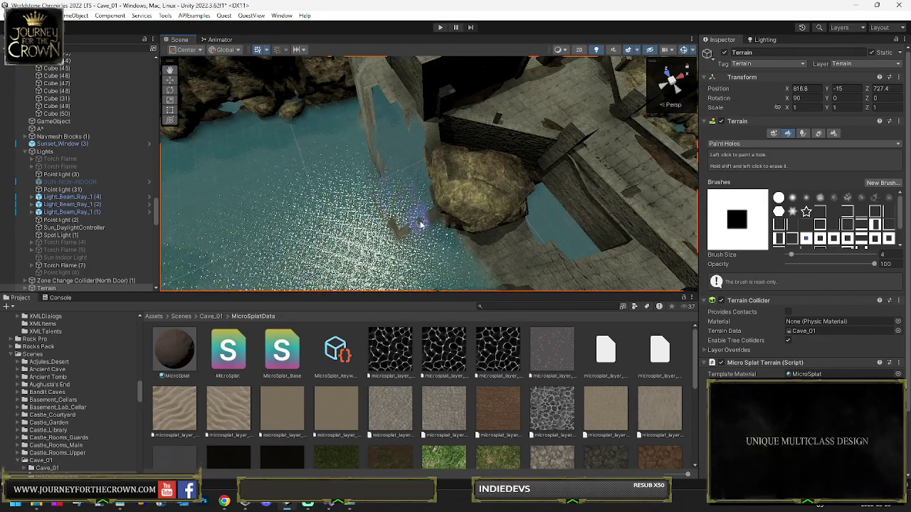
pyautogui.moveTo(439, 230)
pyautogui.mouseDown()
pyautogui.moveTo(534, 213)
pyautogui.moveTo(534, 189)
pyautogui.mouseUp()
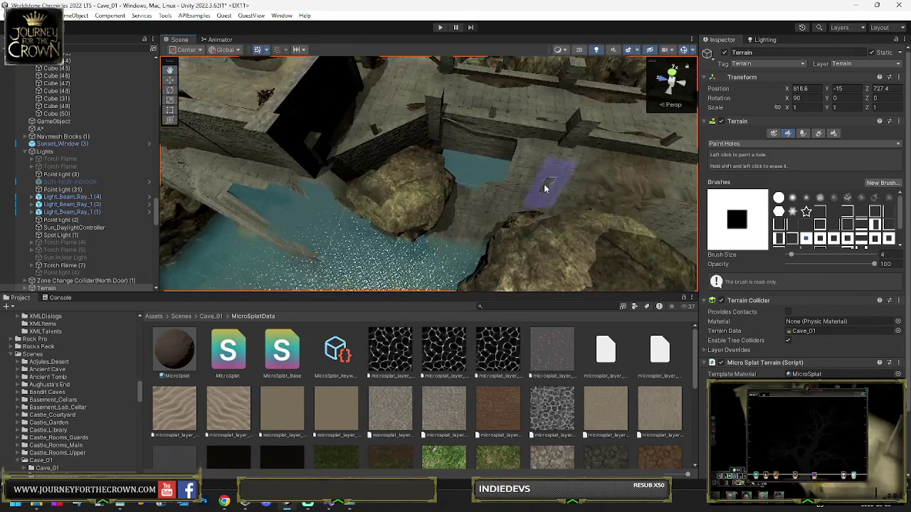
pyautogui.moveTo(484, 206)
pyautogui.mouseDown()
pyautogui.moveTo(449, 249)
pyautogui.moveTo(466, 265)
pyautogui.moveTo(464, 258)
pyautogui.mouseUp()
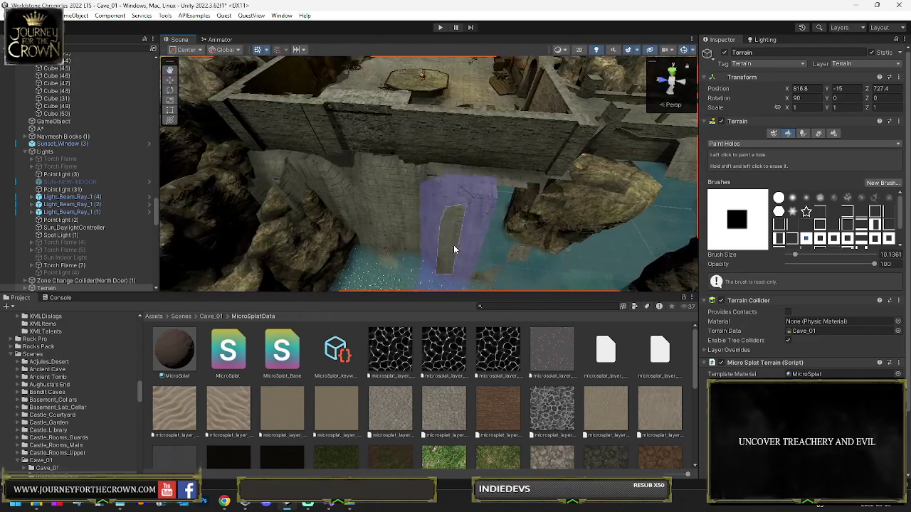
# Step: Fly around the wall and rocks to a view of the bridge and path
pyautogui.moveTo(366, 265)
pyautogui.mouseDown()
pyautogui.moveTo(400, 224)
pyautogui.moveTo(203, 220)
pyautogui.moveTo(477, 236)
pyautogui.moveTo(477, 275)
pyautogui.moveTo(539, 270)
pyautogui.moveTo(445, 245)
pyautogui.mouseUp()
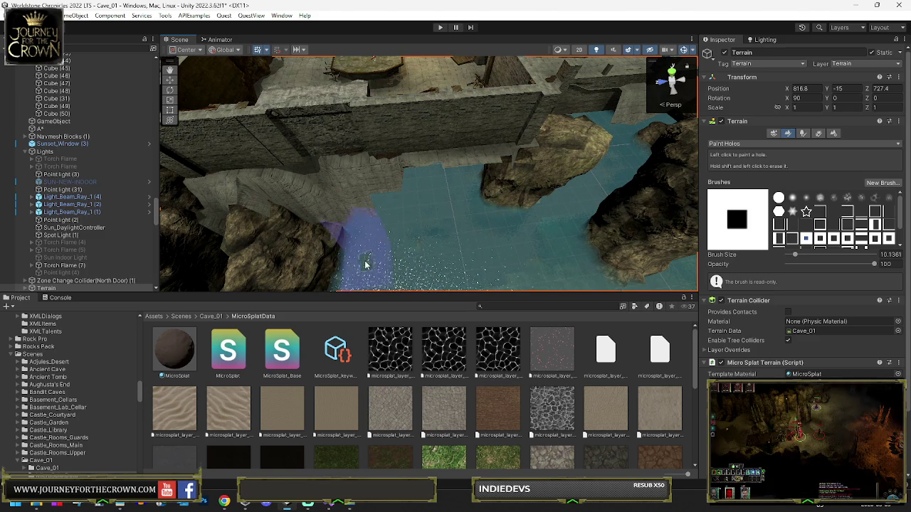
pyautogui.moveTo(292, 273); pyautogui.dragTo(439, 253)
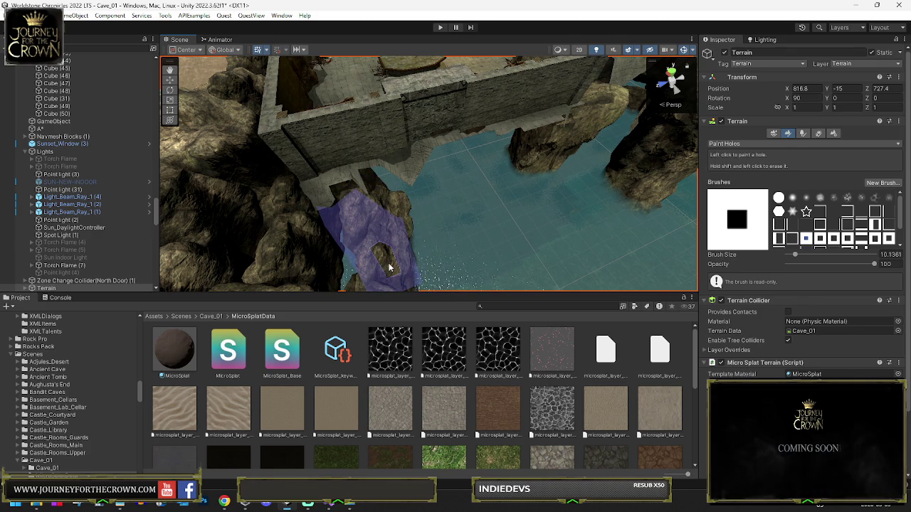
pyautogui.moveTo(417, 254)
pyautogui.mouseDown()
pyautogui.moveTo(597, 197)
pyautogui.moveTo(525, 210)
pyautogui.moveTo(503, 197)
pyautogui.moveTo(557, 211)
pyautogui.moveTo(431, 224)
pyautogui.moveTo(405, 238)
pyautogui.moveTo(415, 232)
pyautogui.mouseUp()
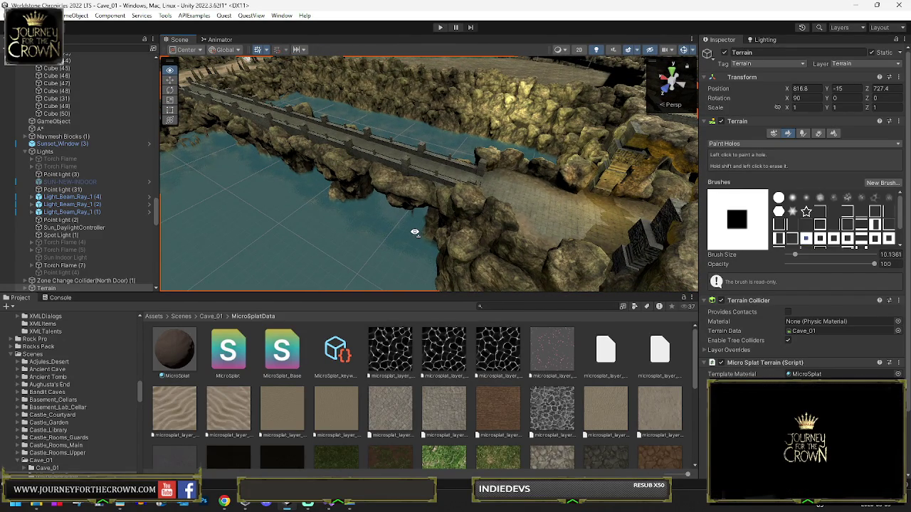
pyautogui.moveTo(415, 232); pyautogui.dragTo(415, 232)
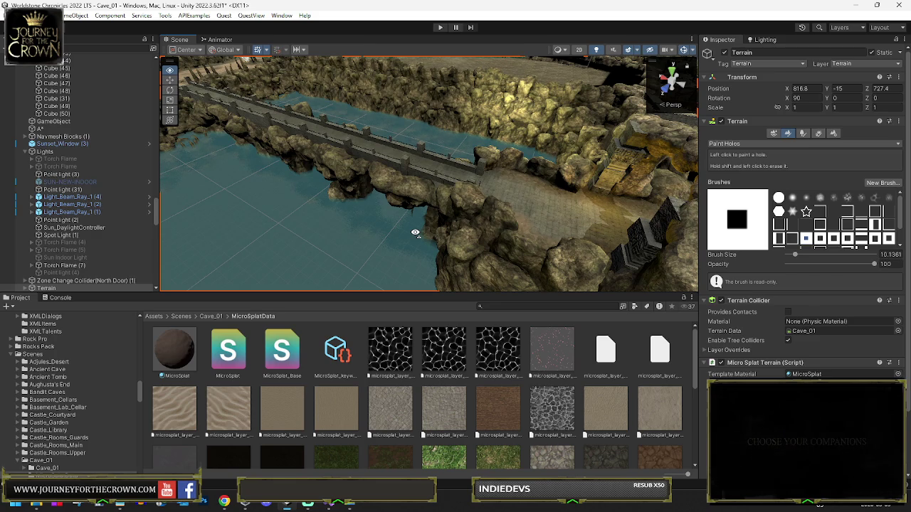
pyautogui.moveTo(497, 197); pyautogui.dragTo(492, 203)
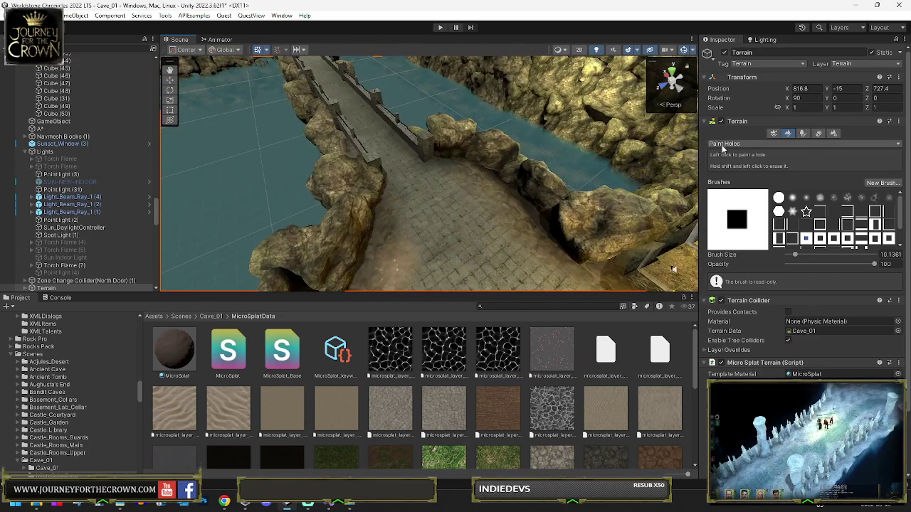
pyautogui.click(722, 145)
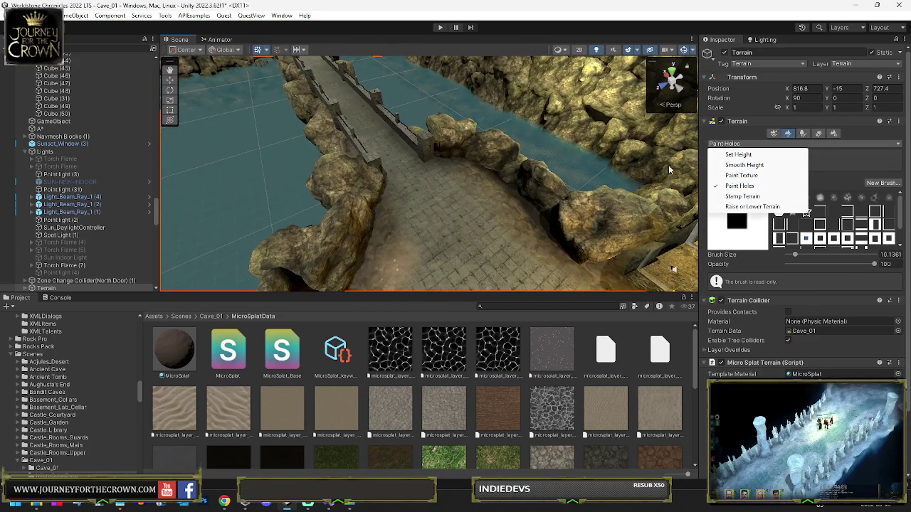
# Step: Switch to Set Height, sample a target height of 24.99268, and flatten along the far bridge
pyautogui.click(738, 155)
pyautogui.keyDown('shift'); pyautogui.click(442, 223); pyautogui.keyUp('shift')
pyautogui.moveTo(442, 223)
pyautogui.mouseDown()
pyautogui.moveTo(417, 192)
pyautogui.moveTo(390, 220)
pyautogui.moveTo(402, 223)
pyautogui.mouseUp()
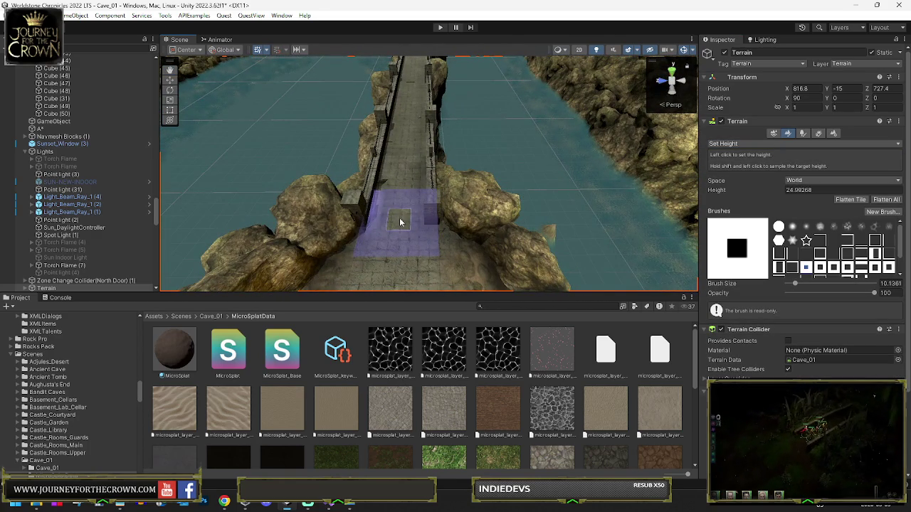
pyautogui.moveTo(400, 146); pyautogui.dragTo(409, 121)
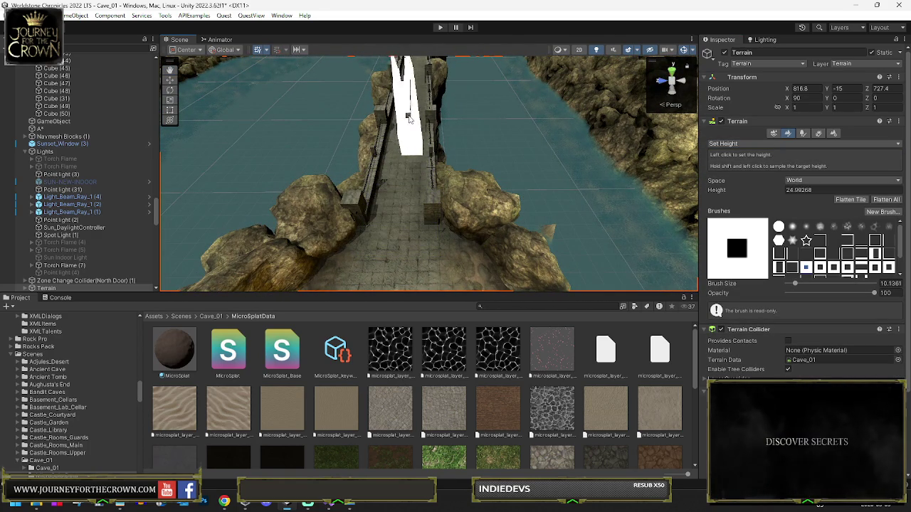
pyautogui.scroll(-10, 411, 110)
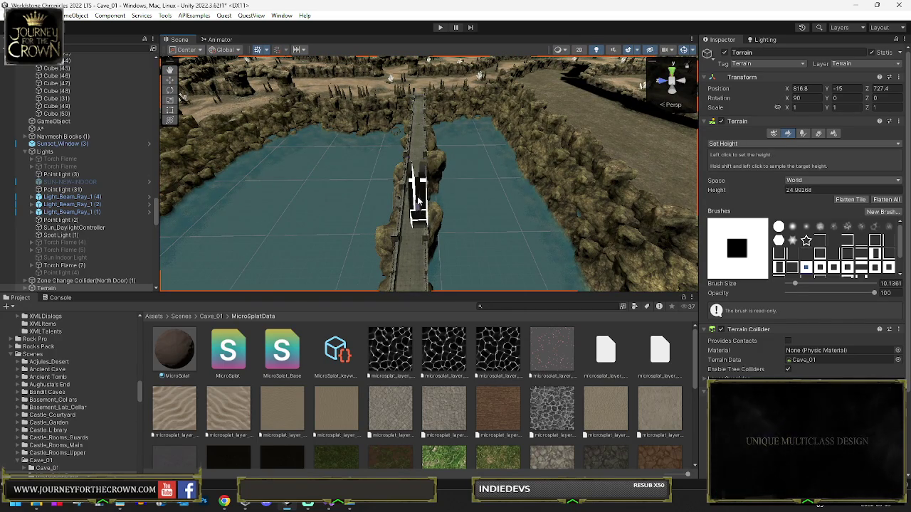
pyautogui.press('a')
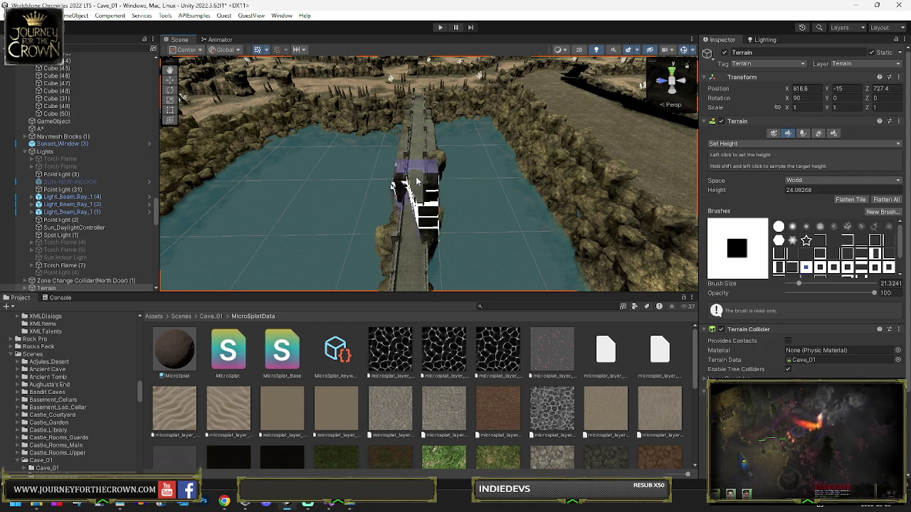
# Step: Orbit to a close side view of the bridge wall
pyautogui.moveTo(433, 192); pyautogui.dragTo(424, 213)
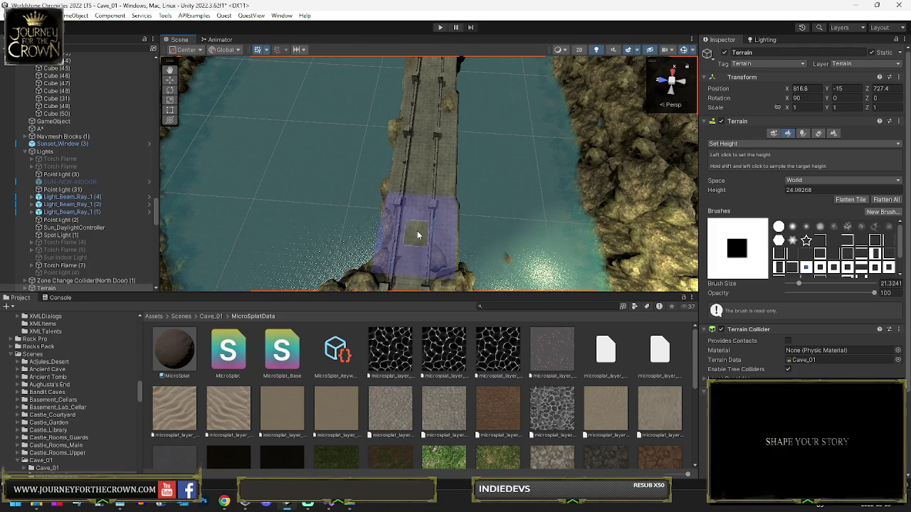
pyautogui.moveTo(423, 224)
pyautogui.mouseDown()
pyautogui.moveTo(423, 236)
pyautogui.moveTo(466, 242)
pyautogui.moveTo(496, 230)
pyautogui.mouseUp()
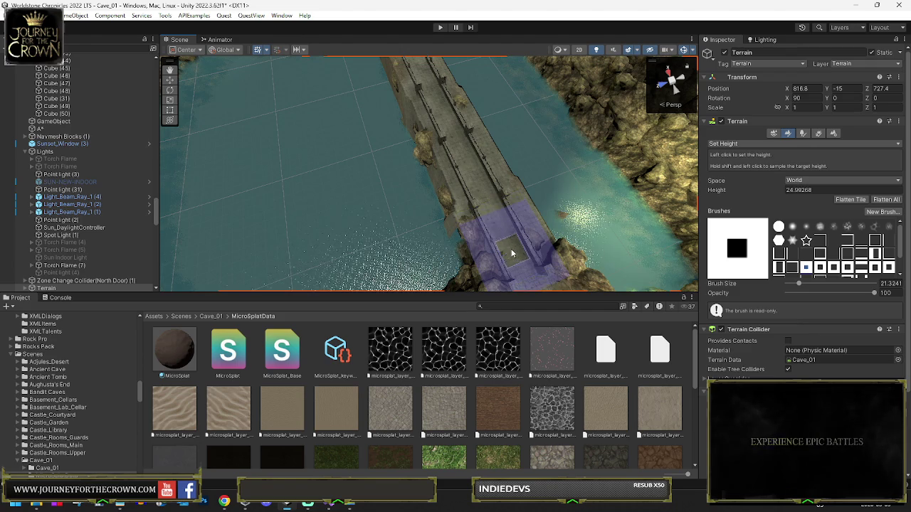
pyautogui.moveTo(468, 152)
pyautogui.mouseDown()
pyautogui.moveTo(439, 102)
pyautogui.moveTo(441, 148)
pyautogui.mouseUp()
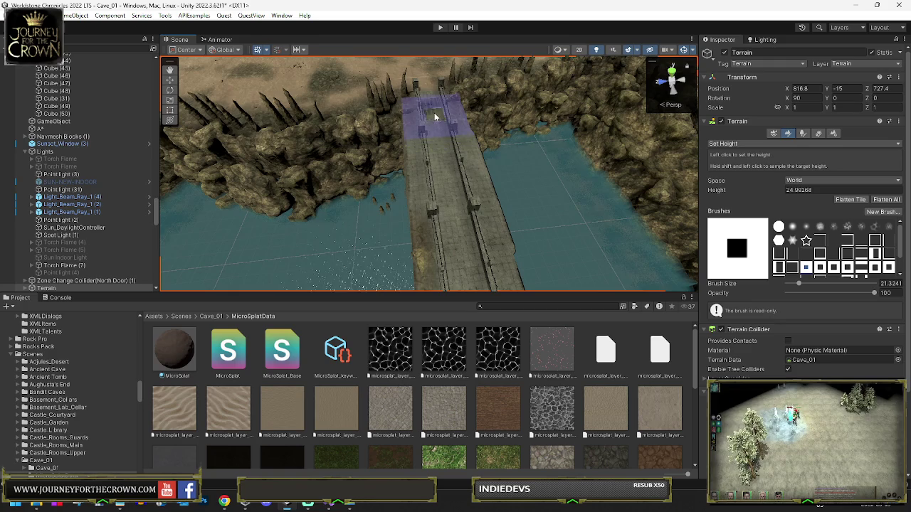
pyautogui.moveTo(440, 132)
pyautogui.mouseDown()
pyautogui.moveTo(518, 146)
pyautogui.moveTo(407, 147)
pyautogui.moveTo(456, 207)
pyautogui.moveTo(463, 167)
pyautogui.moveTo(511, 147)
pyautogui.moveTo(570, 159)
pyautogui.mouseUp()
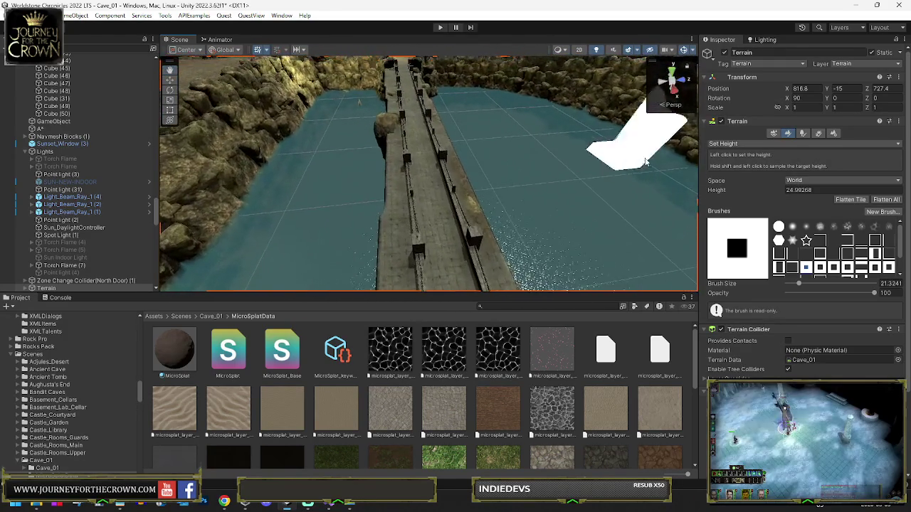
pyautogui.click(800, 143)
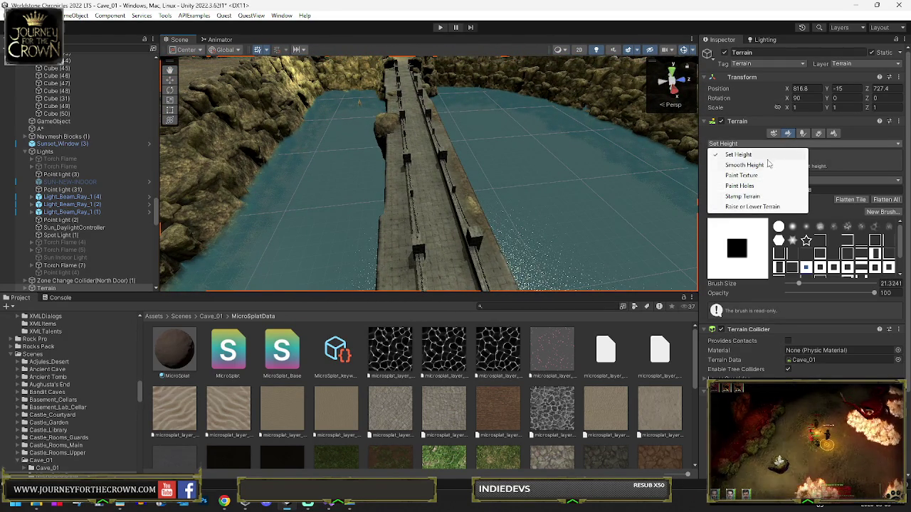
# Step: Return to Paint Holes with a size 55.7841 brush and orbit over the bridge and water pool
pyautogui.click(755, 185)
pyautogui.moveTo(641, 197)
pyautogui.mouseDown()
pyautogui.moveTo(470, 207)
pyautogui.moveTo(470, 269)
pyautogui.moveTo(489, 279)
pyautogui.moveTo(457, 183)
pyautogui.moveTo(444, 244)
pyautogui.mouseUp()
pyautogui.moveTo(450, 223)
pyautogui.mouseDown()
pyautogui.moveTo(470, 135)
pyautogui.moveTo(483, 135)
pyautogui.mouseUp()
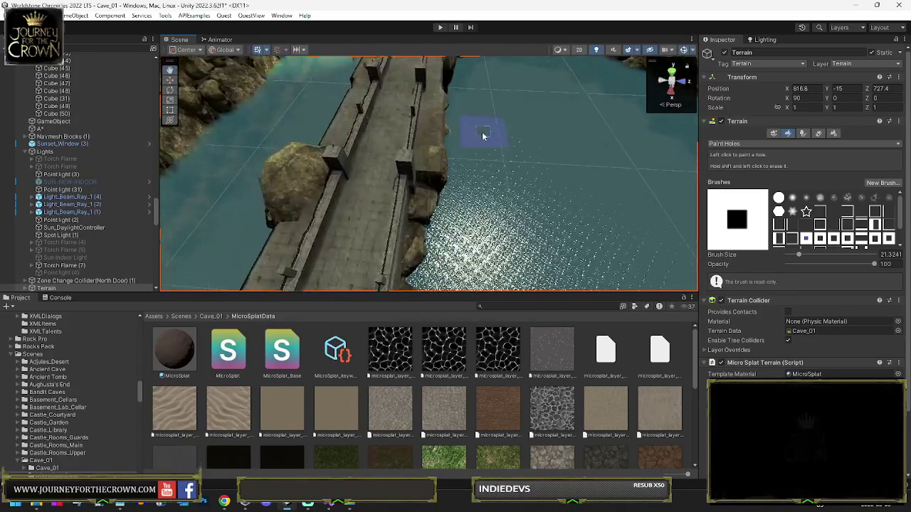
pyautogui.moveTo(474, 168)
pyautogui.mouseDown()
pyautogui.moveTo(494, 136)
pyautogui.moveTo(484, 142)
pyautogui.moveTo(458, 131)
pyautogui.moveTo(450, 180)
pyautogui.moveTo(466, 206)
pyautogui.moveTo(469, 252)
pyautogui.mouseUp()
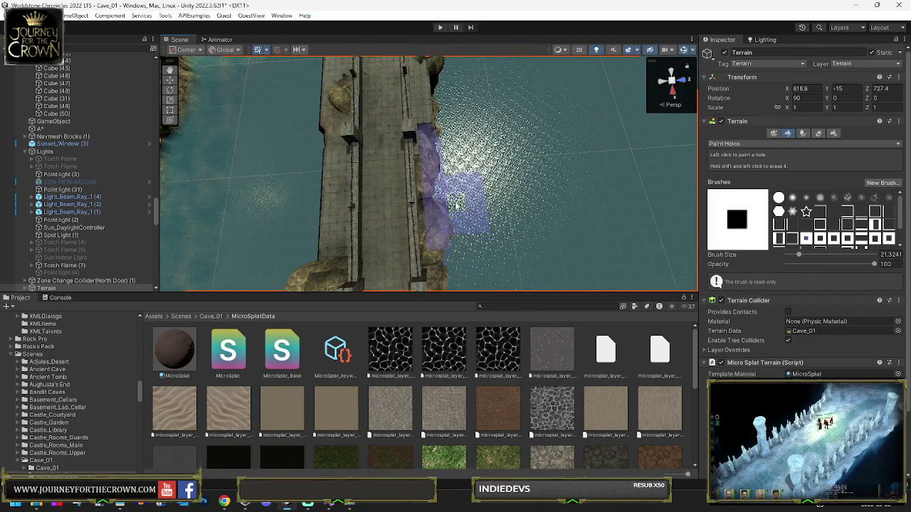
pyautogui.moveTo(447, 183); pyautogui.dragTo(496, 186)
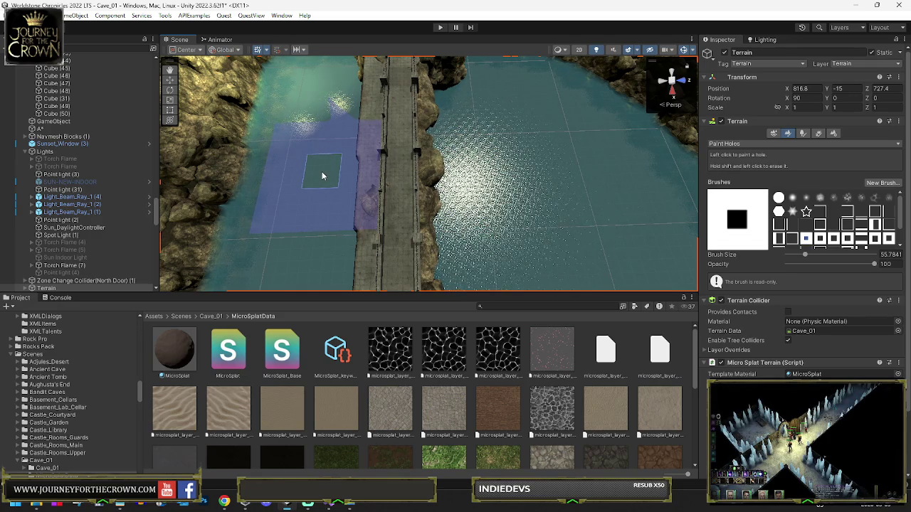
pyautogui.moveTo(321, 171)
pyautogui.mouseDown()
pyautogui.moveTo(349, 175)
pyautogui.moveTo(364, 227)
pyautogui.moveTo(366, 173)
pyautogui.moveTo(366, 183)
pyautogui.mouseUp()
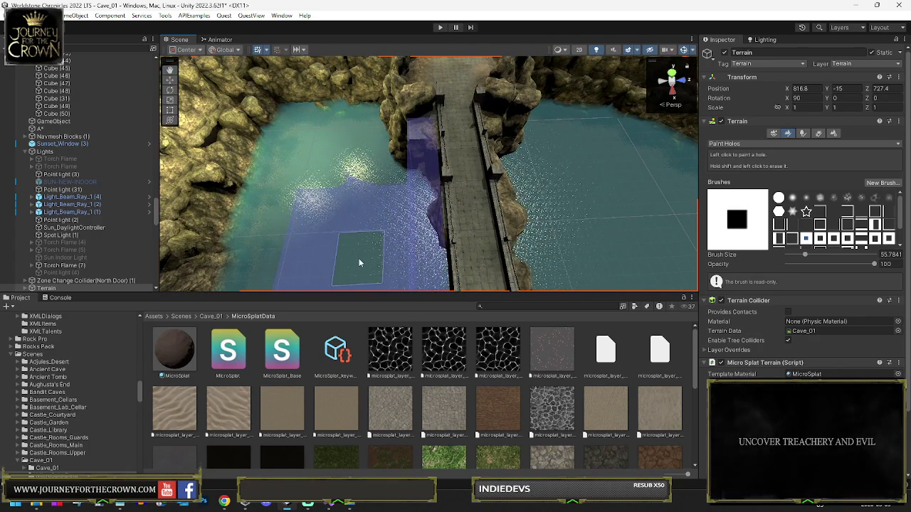
pyautogui.moveTo(513, 235)
pyautogui.mouseDown()
pyautogui.moveTo(273, 221)
pyautogui.moveTo(569, 157)
pyautogui.moveTo(539, 132)
pyautogui.moveTo(549, 154)
pyautogui.moveTo(497, 183)
pyautogui.moveTo(529, 193)
pyautogui.moveTo(521, 193)
pyautogui.moveTo(507, 242)
pyautogui.moveTo(479, 218)
pyautogui.moveTo(466, 152)
pyautogui.mouseUp()
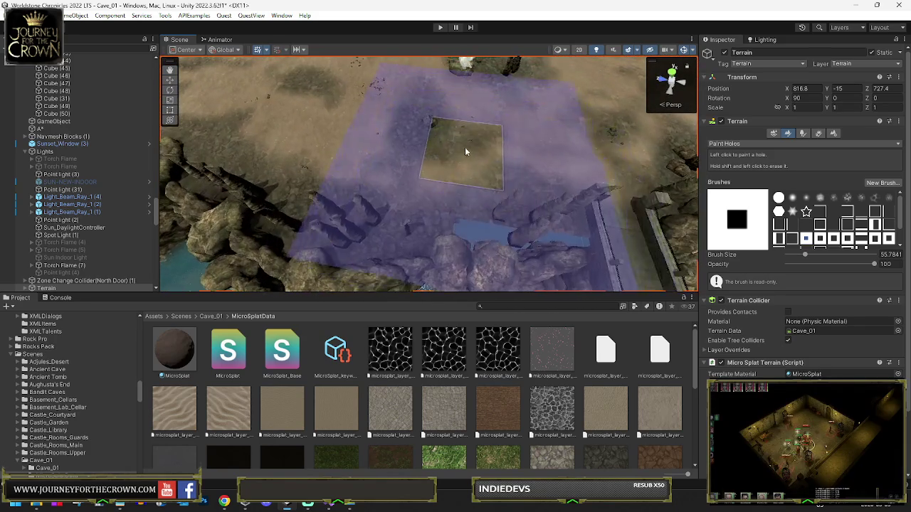
# Step: Switch to Set Height and shrink the brush to 14.3914
pyautogui.click(740, 144)
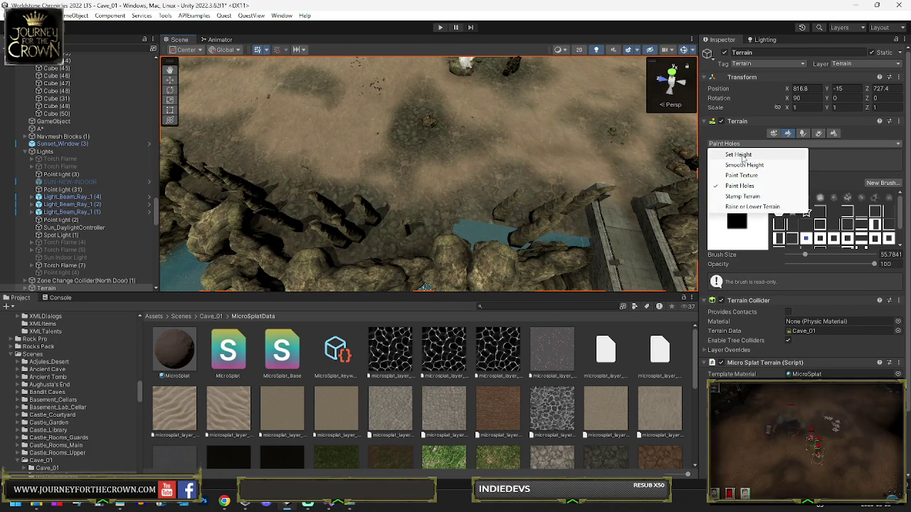
pyautogui.click(738, 156)
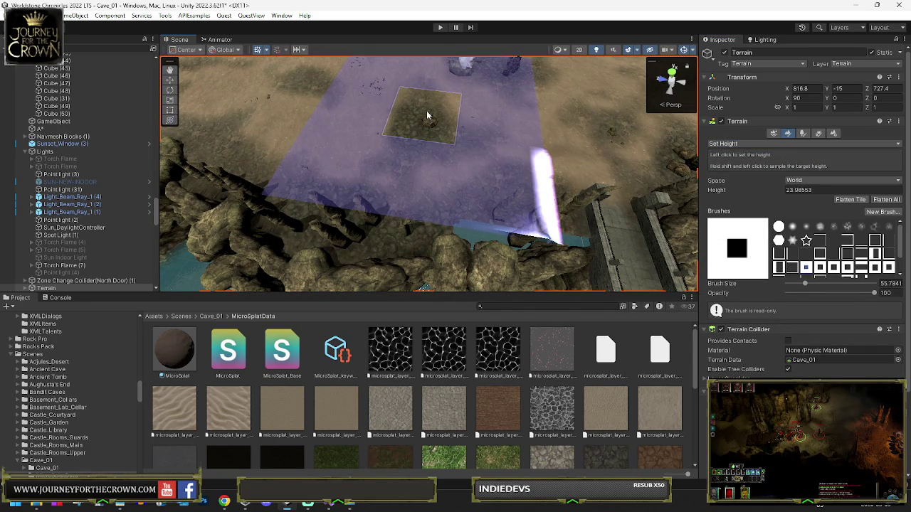
pyautogui.press('[')
pyautogui.press('[')
pyautogui.press('[')
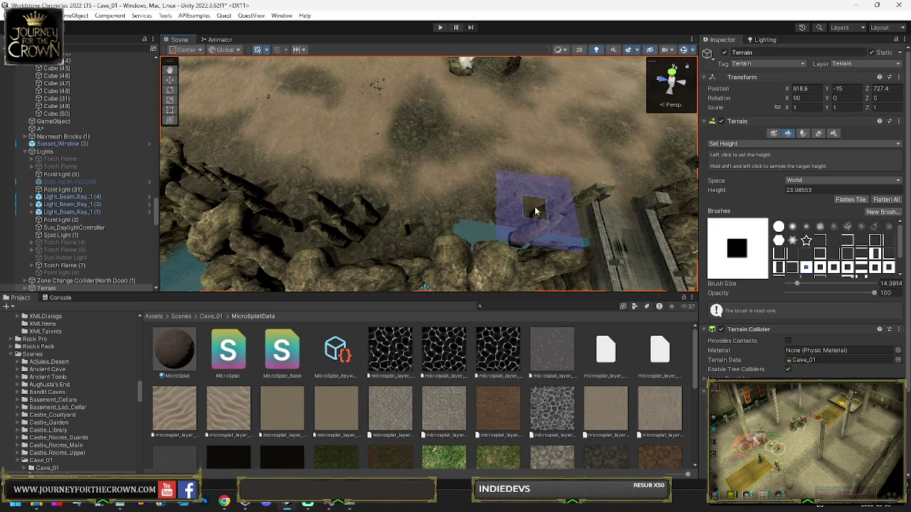
pyautogui.moveTo(508, 193); pyautogui.dragTo(356, 234)
# Step: Switch the terrain tool to Paint Texture to show the MicroSplat terrain layers
pyautogui.click(744, 144)
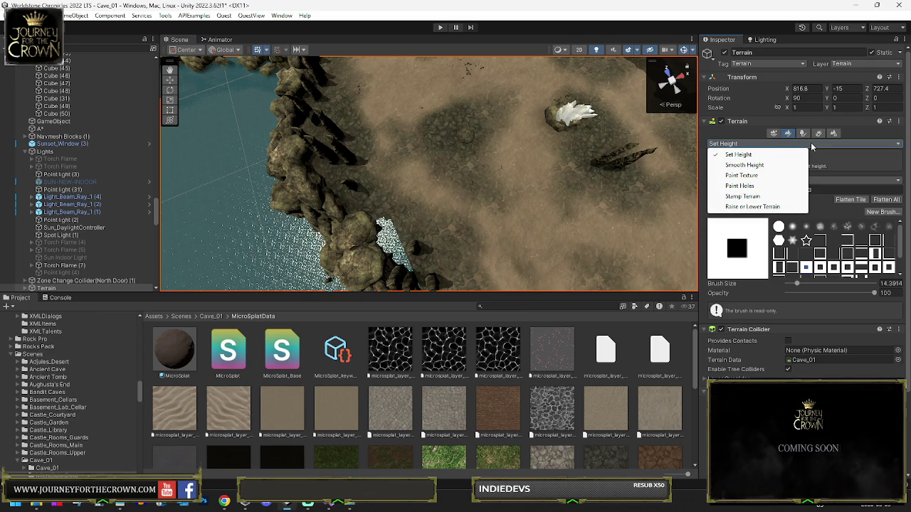
pyautogui.click(754, 175)
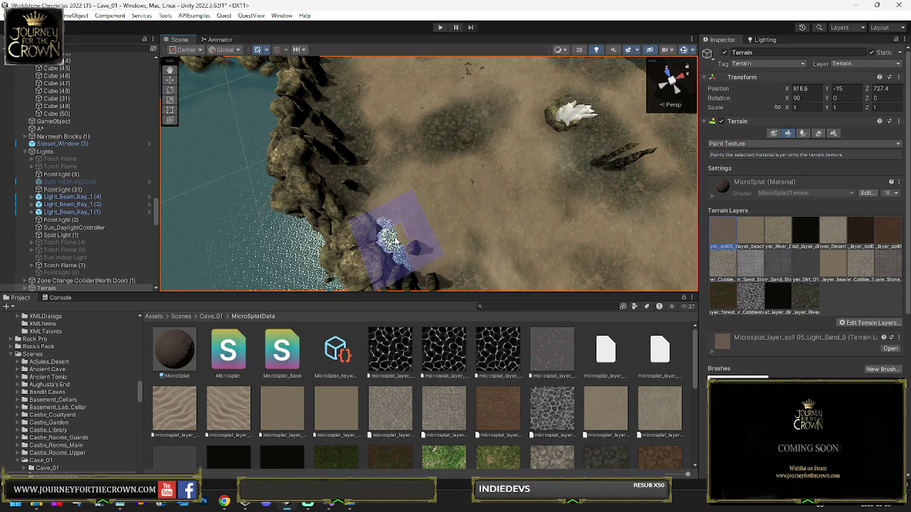
pyautogui.moveTo(466, 195)
pyautogui.mouseDown()
pyautogui.moveTo(444, 183)
pyautogui.moveTo(546, 156)
pyautogui.mouseUp()
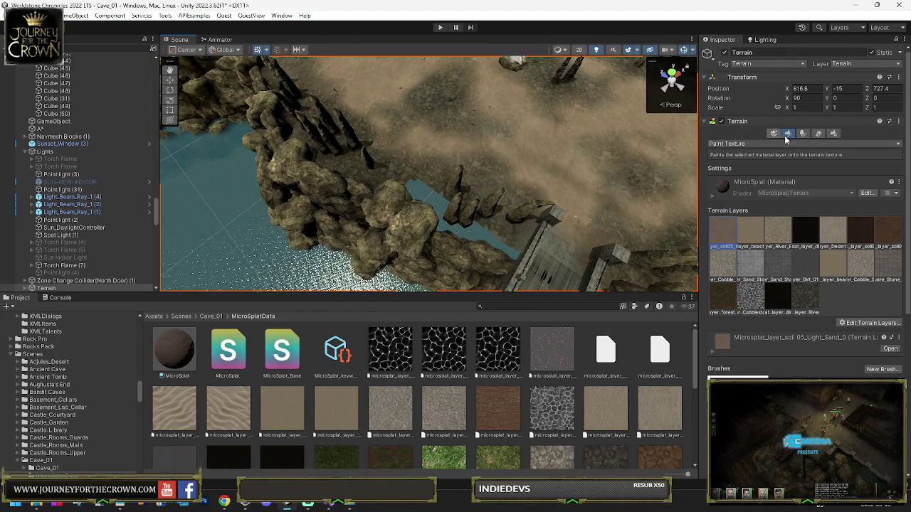
pyautogui.click(804, 133)
pyautogui.click(788, 134)
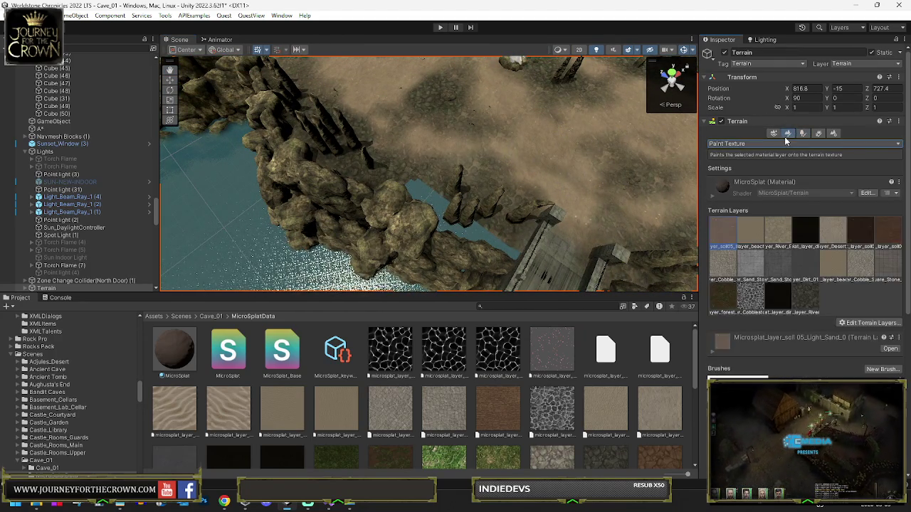
pyautogui.click(779, 144)
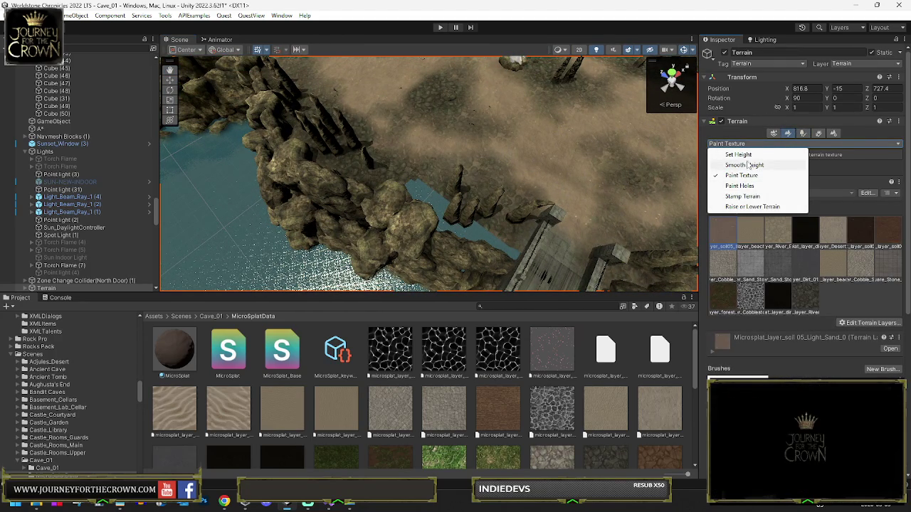
# Step: Return to Paint Holes, frame the walkway beside the cave water, and choose a round brush
pyautogui.click(746, 186)
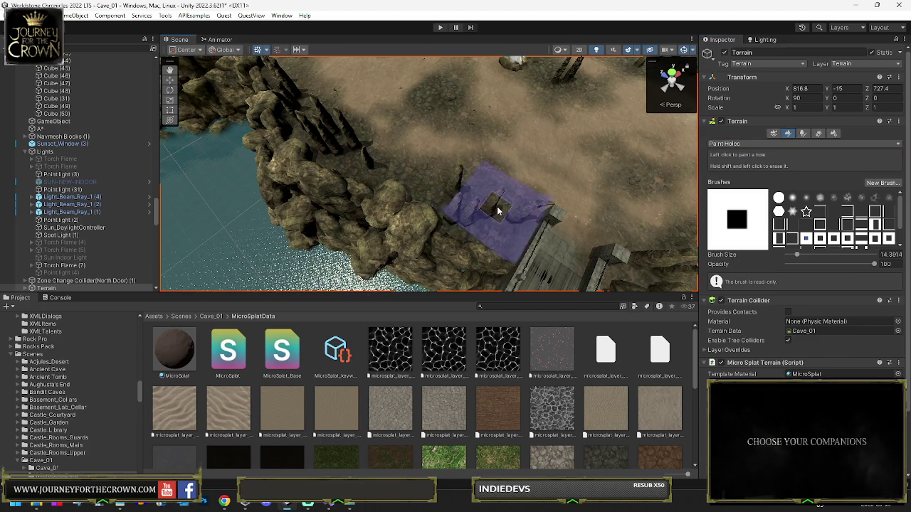
pyautogui.moveTo(510, 165); pyautogui.dragTo(472, 164)
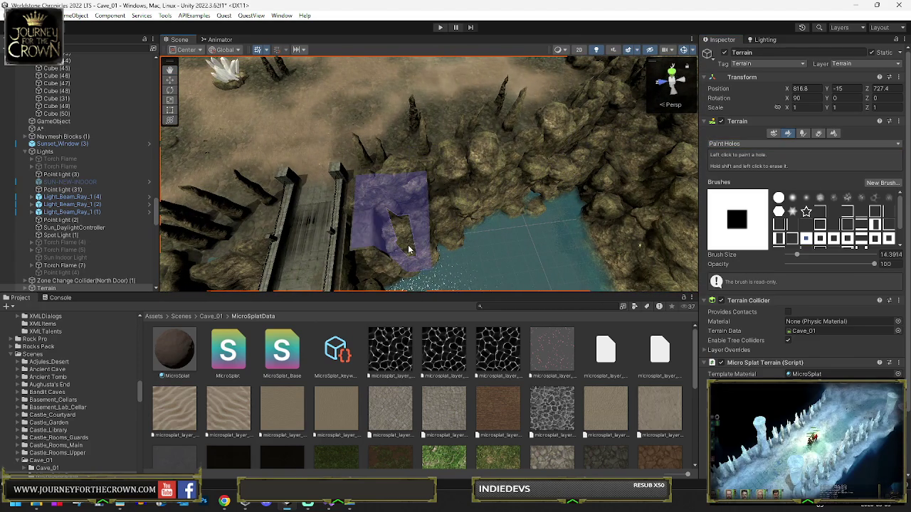
pyautogui.moveTo(454, 223)
pyautogui.mouseDown()
pyautogui.moveTo(349, 190)
pyautogui.moveTo(356, 178)
pyautogui.moveTo(334, 174)
pyautogui.mouseUp()
pyautogui.moveTo(902, 144)
pyautogui.mouseDown()
pyautogui.moveTo(14, 145)
pyautogui.moveTo(118, 178)
pyautogui.moveTo(7, 175)
pyautogui.moveTo(904, 178)
pyautogui.moveTo(885, 183)
pyautogui.moveTo(860, 159)
pyautogui.mouseUp()
pyautogui.moveTo(583, 145)
pyautogui.mouseDown()
pyautogui.moveTo(592, 160)
pyautogui.moveTo(518, 228)
pyautogui.moveTo(445, 224)
pyautogui.mouseUp()
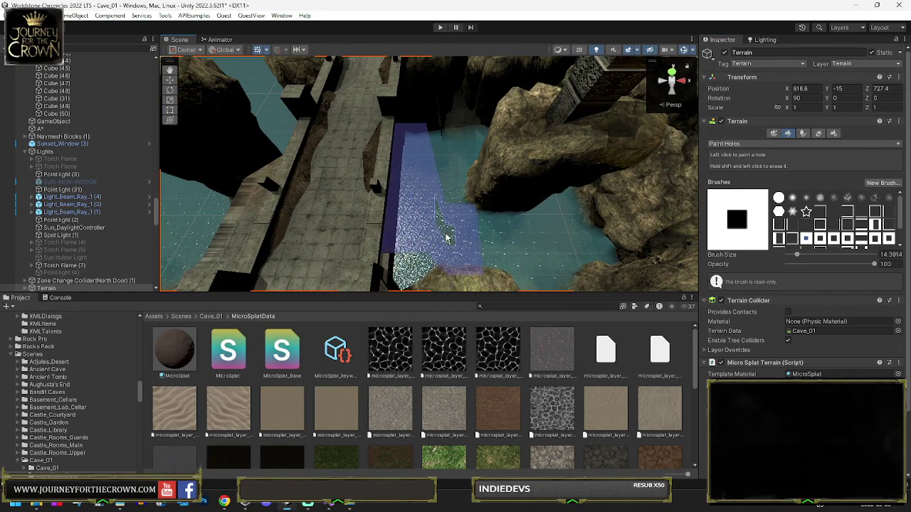
pyautogui.moveTo(471, 227)
pyautogui.mouseDown()
pyautogui.moveTo(464, 191)
pyautogui.moveTo(443, 200)
pyautogui.moveTo(441, 182)
pyautogui.mouseUp()
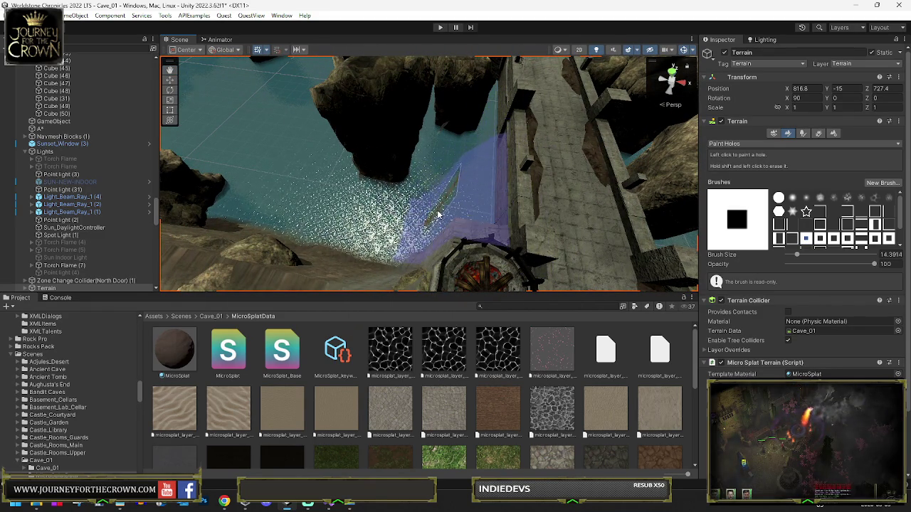
pyautogui.moveTo(437, 189)
pyautogui.mouseDown()
pyautogui.moveTo(290, 188)
pyautogui.moveTo(427, 149)
pyautogui.moveTo(419, 173)
pyautogui.moveTo(437, 180)
pyautogui.mouseUp()
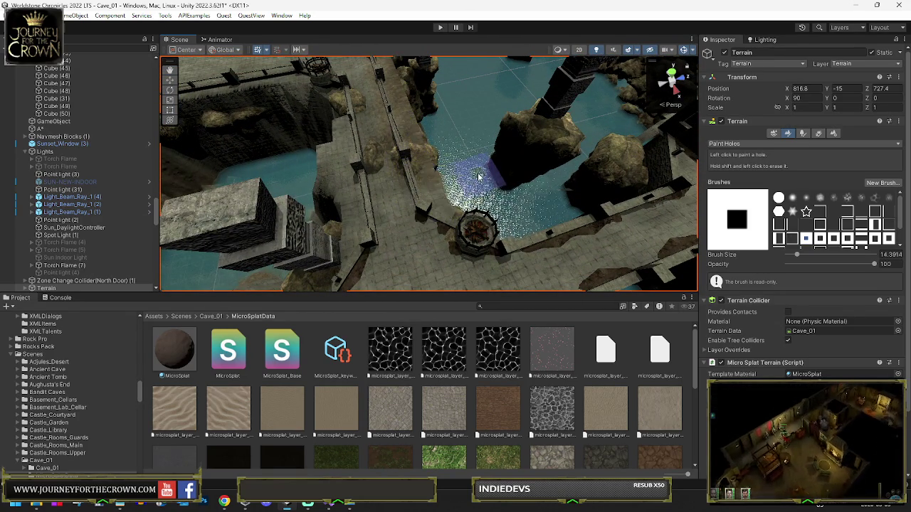
pyautogui.scroll(5, 427, 188)
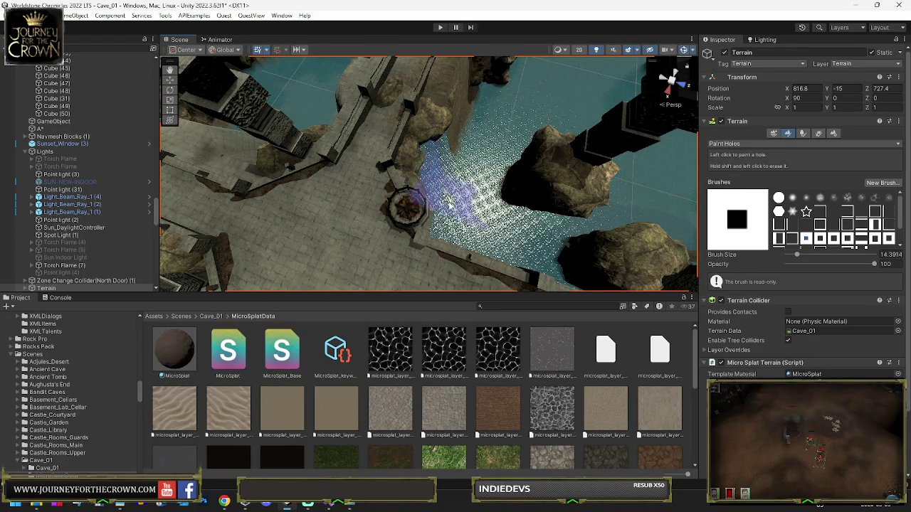
pyautogui.moveTo(456, 217); pyautogui.dragTo(408, 201)
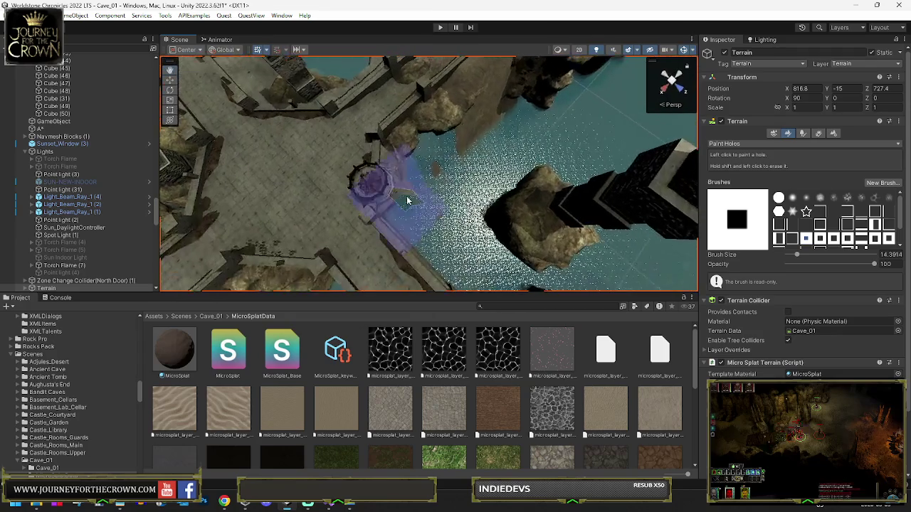
pyautogui.click(780, 199)
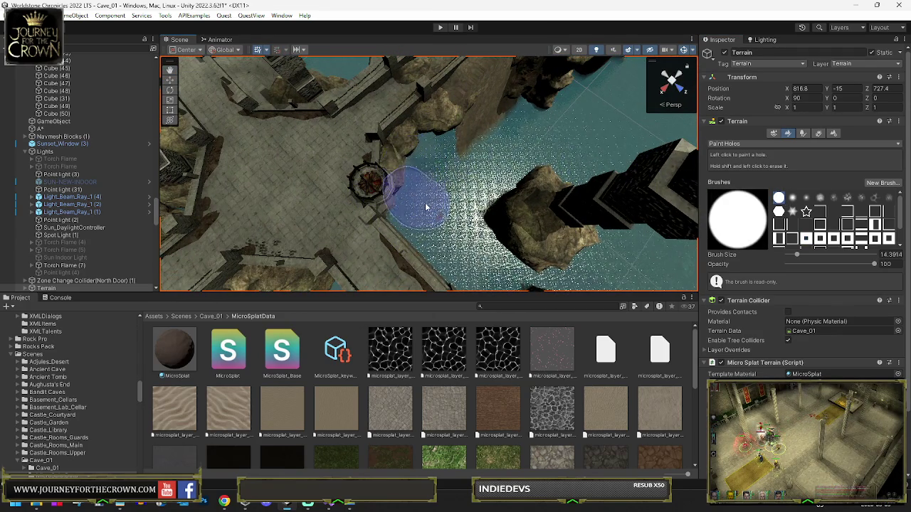
# Step: Paint a hole in the terrain beside the walkway, then view the water and tower
pyautogui.moveTo(425, 210)
pyautogui.mouseDown()
pyautogui.moveTo(408, 163)
pyautogui.moveTo(352, 160)
pyautogui.moveTo(364, 152)
pyautogui.mouseUp()
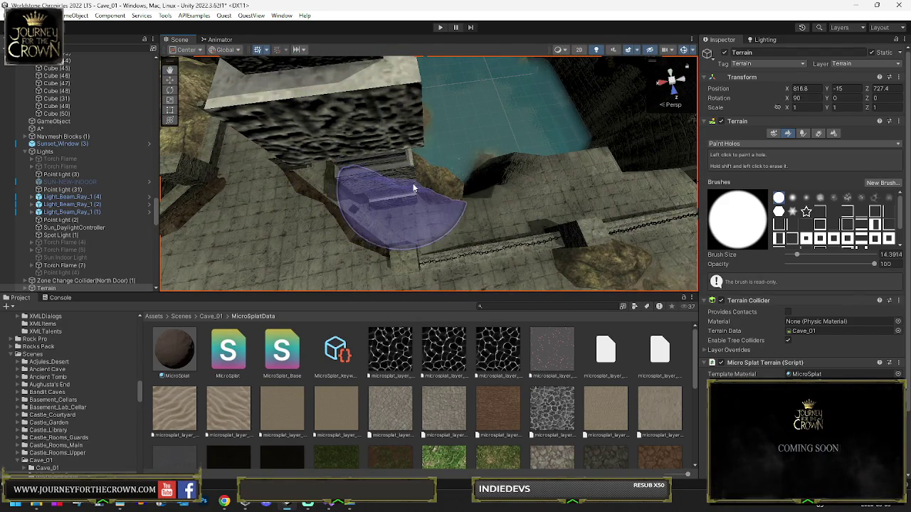
pyautogui.click(432, 198)
pyautogui.moveTo(433, 198)
pyautogui.mouseDown()
pyautogui.moveTo(487, 178)
pyautogui.moveTo(470, 174)
pyautogui.moveTo(372, 209)
pyautogui.moveTo(101, 218)
pyautogui.moveTo(228, 178)
pyautogui.mouseUp()
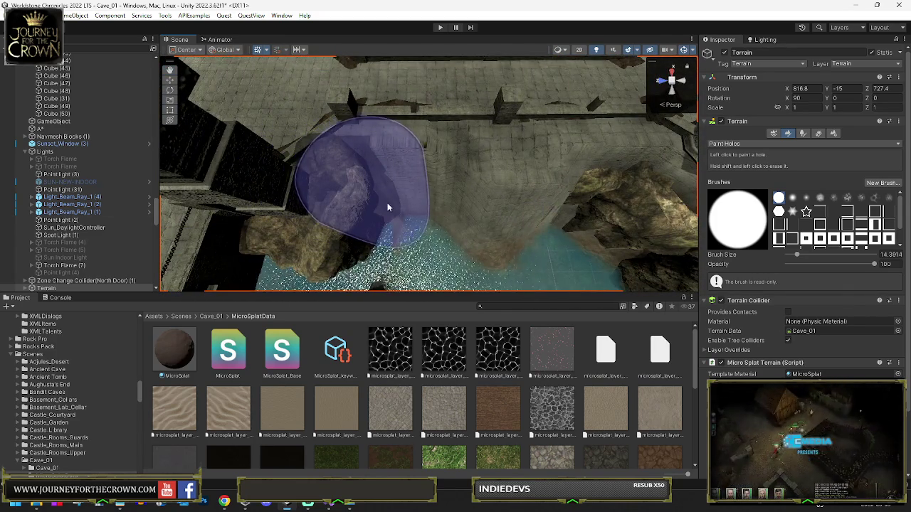
pyautogui.moveTo(432, 224)
pyautogui.mouseDown()
pyautogui.moveTo(484, 213)
pyautogui.moveTo(441, 190)
pyautogui.moveTo(448, 186)
pyautogui.moveTo(489, 234)
pyautogui.moveTo(423, 224)
pyautogui.moveTo(641, 206)
pyautogui.moveTo(684, 185)
pyautogui.mouseUp()
pyautogui.click(726, 144)
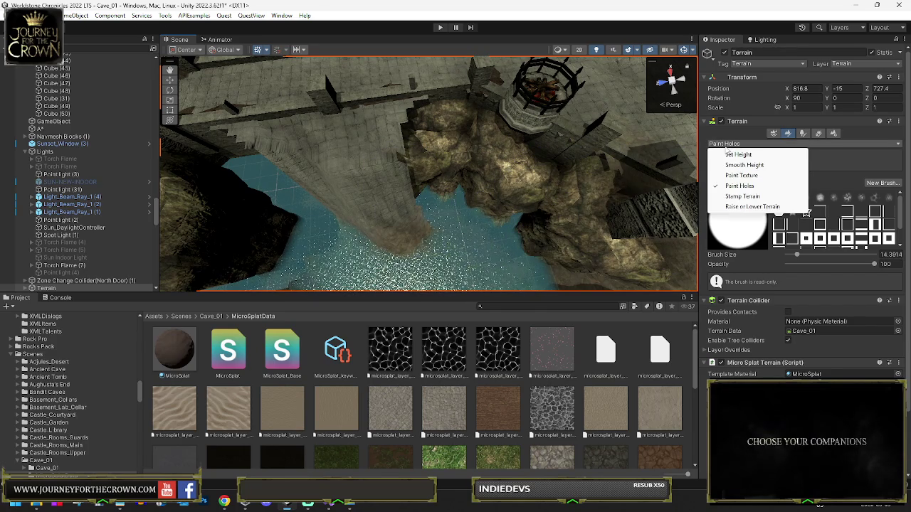
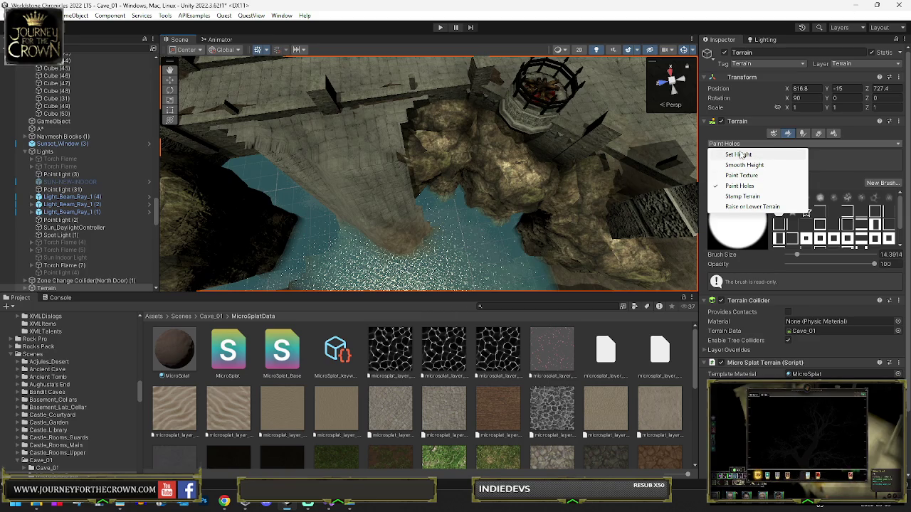
# Step: Cut a hole under the rock at the water's edge beside the bridge, then pick the square brush
pyautogui.moveTo(429, 148)
pyautogui.mouseDown()
pyautogui.moveTo(388, 140)
pyautogui.moveTo(533, 136)
pyautogui.moveTo(498, 166)
pyautogui.mouseUp()
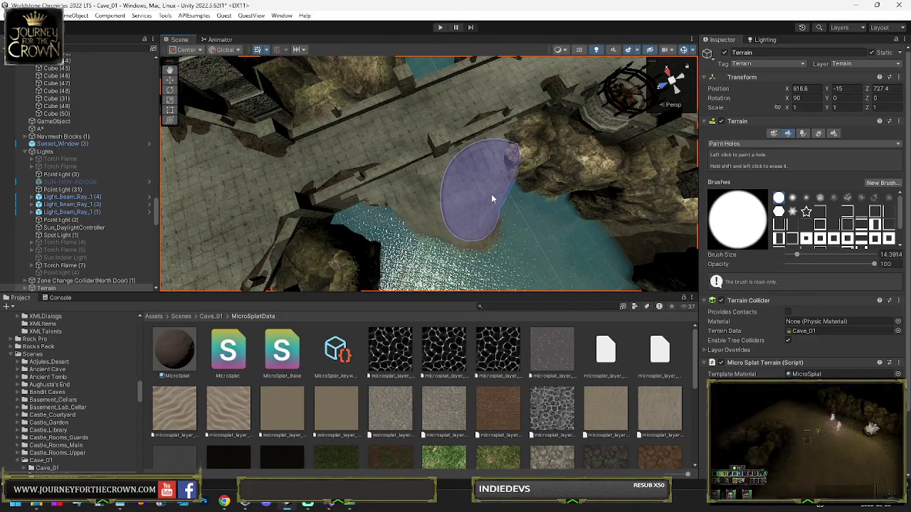
pyautogui.click(492, 197)
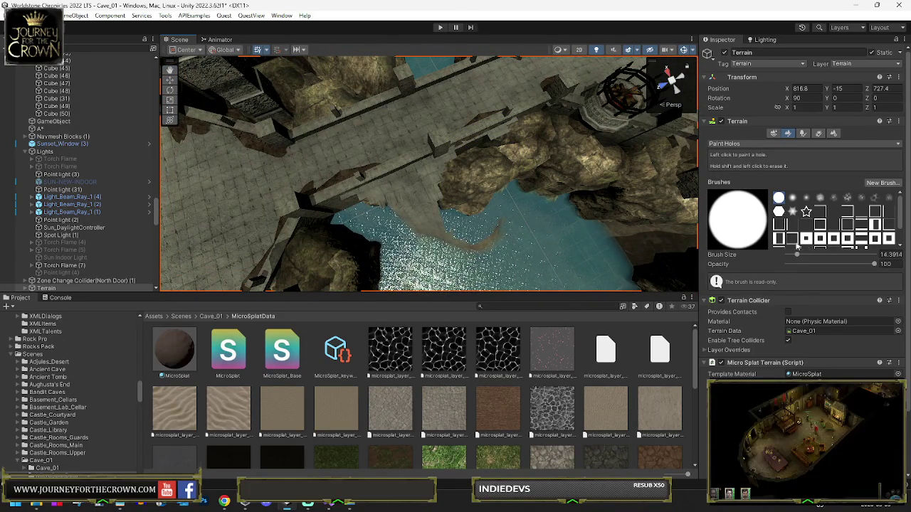
pyautogui.click(494, 201)
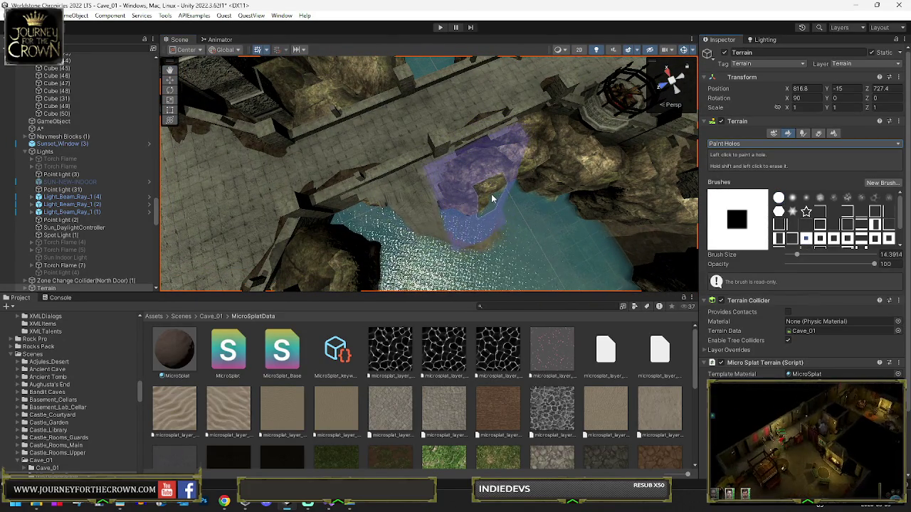
# Step: Cut a jagged hole along the rock edge, then move down the stone walkway toward the stone block
pyautogui.moveTo(442, 221); pyautogui.dragTo(433, 229)
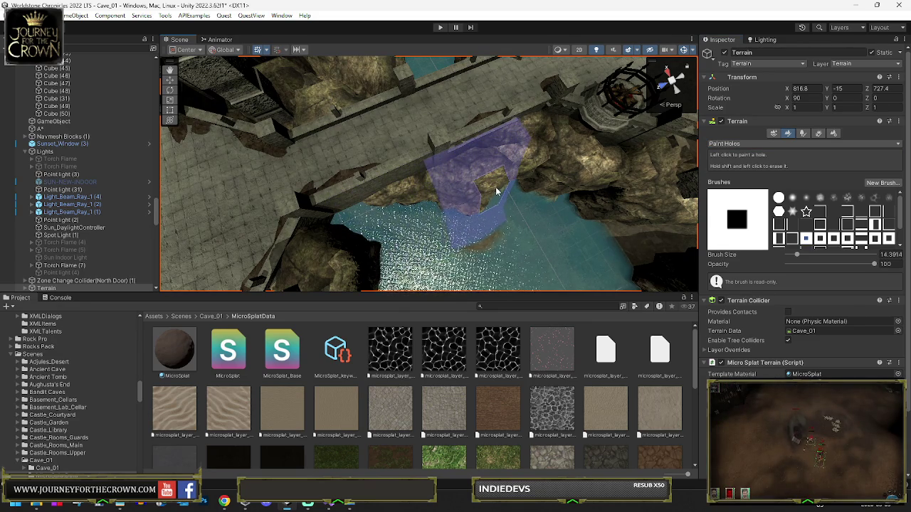
pyautogui.moveTo(482, 246); pyautogui.dragTo(733, 213)
pyautogui.moveTo(500, 184); pyautogui.dragTo(371, 196)
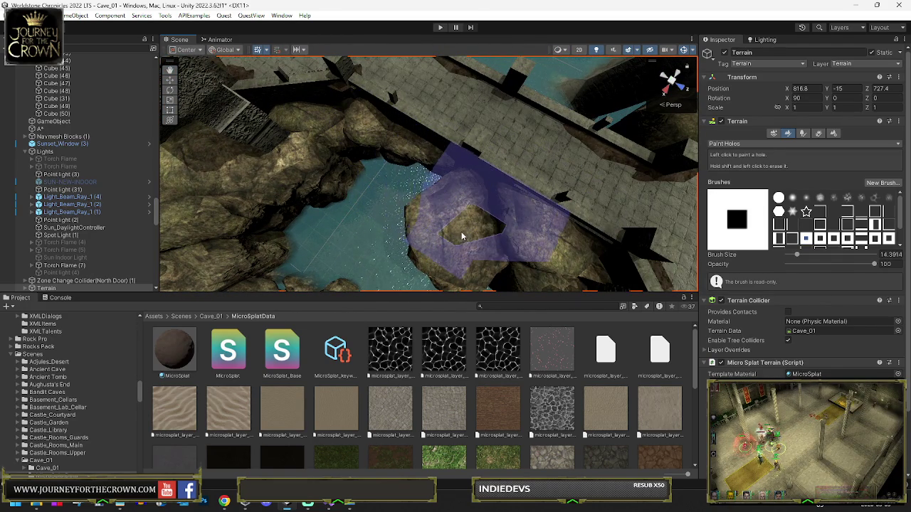
pyautogui.moveTo(486, 252)
pyautogui.mouseDown()
pyautogui.moveTo(299, 144)
pyautogui.moveTo(320, 173)
pyautogui.moveTo(361, 197)
pyautogui.mouseUp()
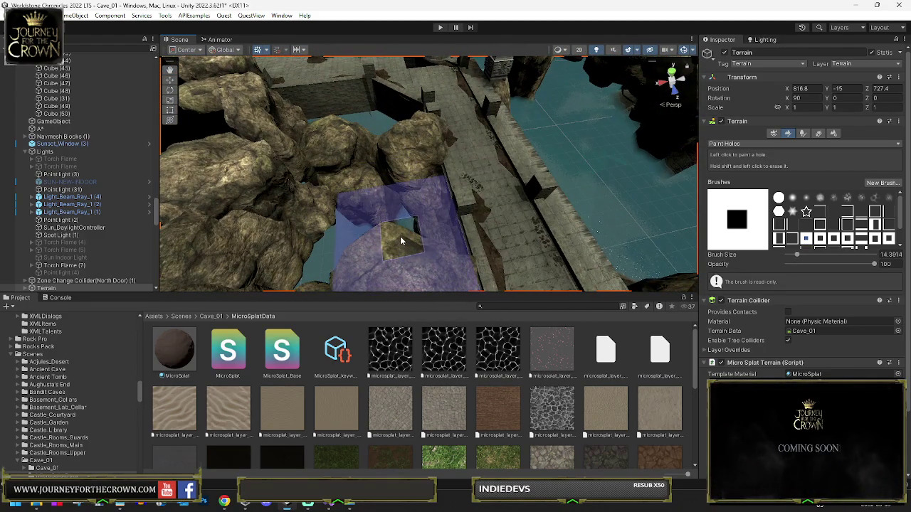
pyautogui.moveTo(389, 187)
pyautogui.mouseDown()
pyautogui.moveTo(467, 190)
pyautogui.moveTo(411, 190)
pyautogui.mouseUp()
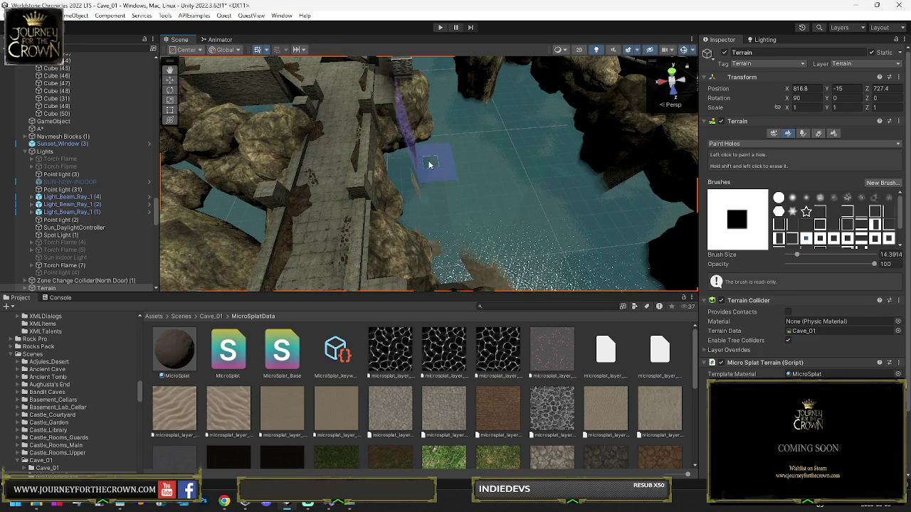
pyautogui.moveTo(436, 198)
pyautogui.mouseDown()
pyautogui.moveTo(435, 240)
pyautogui.moveTo(439, 233)
pyautogui.mouseUp()
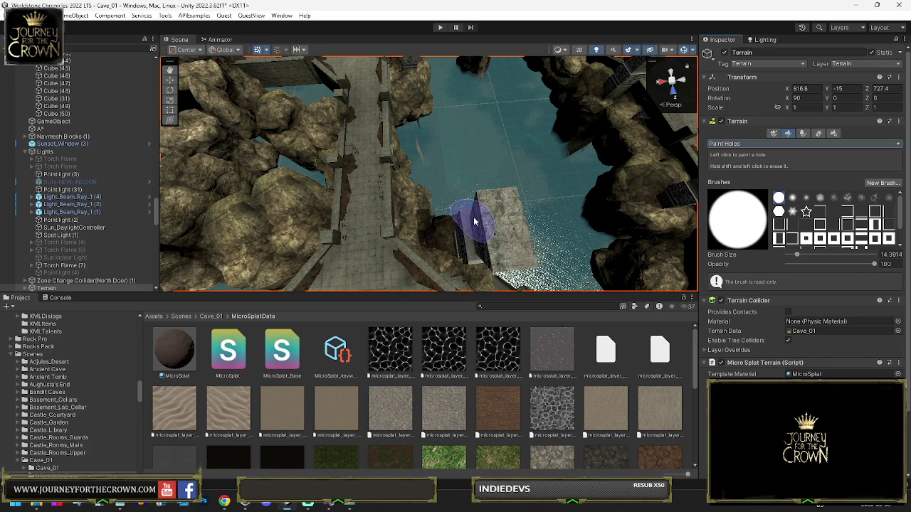
pyautogui.moveTo(461, 249)
pyautogui.mouseDown()
pyautogui.moveTo(477, 227)
pyautogui.moveTo(431, 216)
pyautogui.mouseUp()
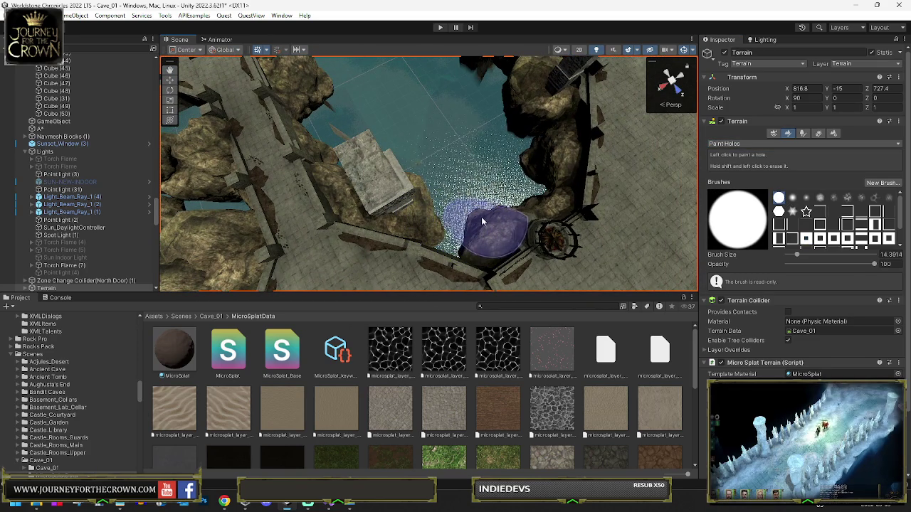
pyautogui.moveTo(487, 215)
pyautogui.mouseDown()
pyautogui.moveTo(482, 170)
pyautogui.moveTo(474, 187)
pyautogui.moveTo(639, 191)
pyautogui.moveTo(435, 246)
pyautogui.mouseUp()
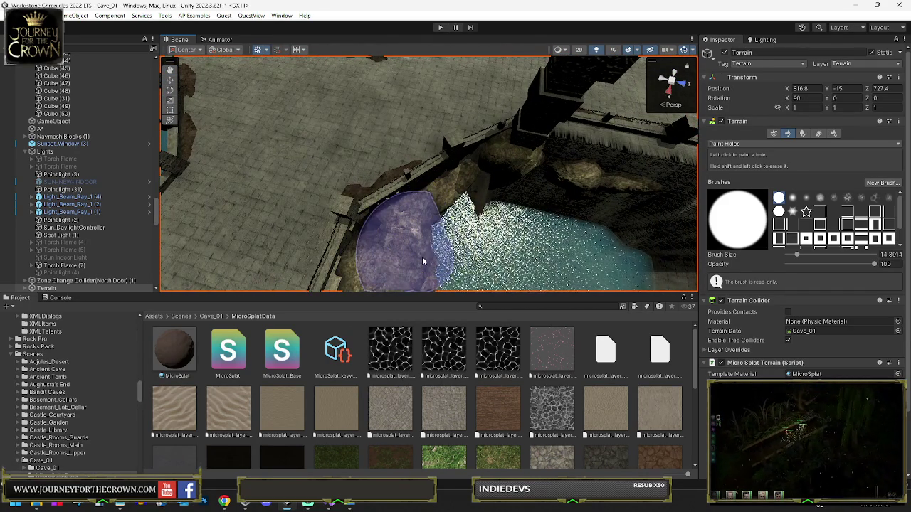
pyautogui.moveTo(425, 253); pyautogui.dragTo(390, 242)
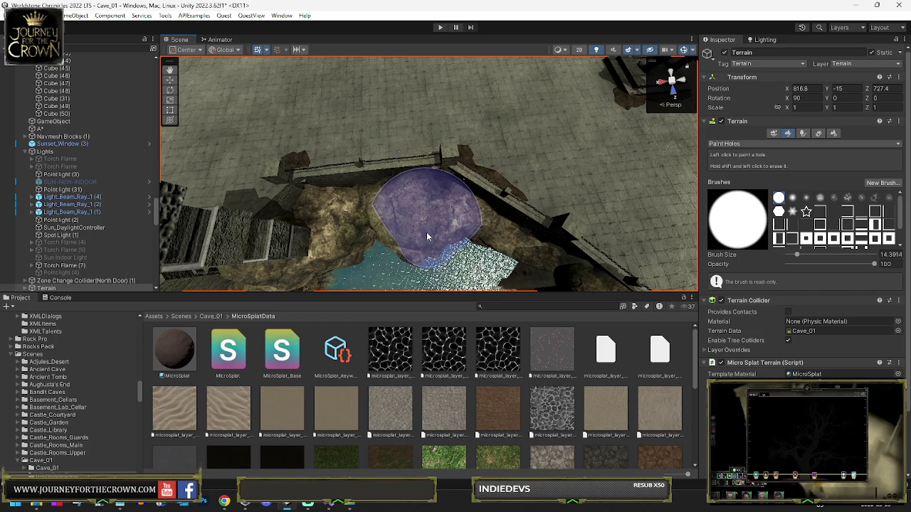
pyautogui.moveTo(431, 231)
pyautogui.mouseDown()
pyautogui.moveTo(719, 191)
pyautogui.moveTo(391, 221)
pyautogui.moveTo(301, 218)
pyautogui.moveTo(297, 227)
pyautogui.moveTo(307, 232)
pyautogui.mouseUp()
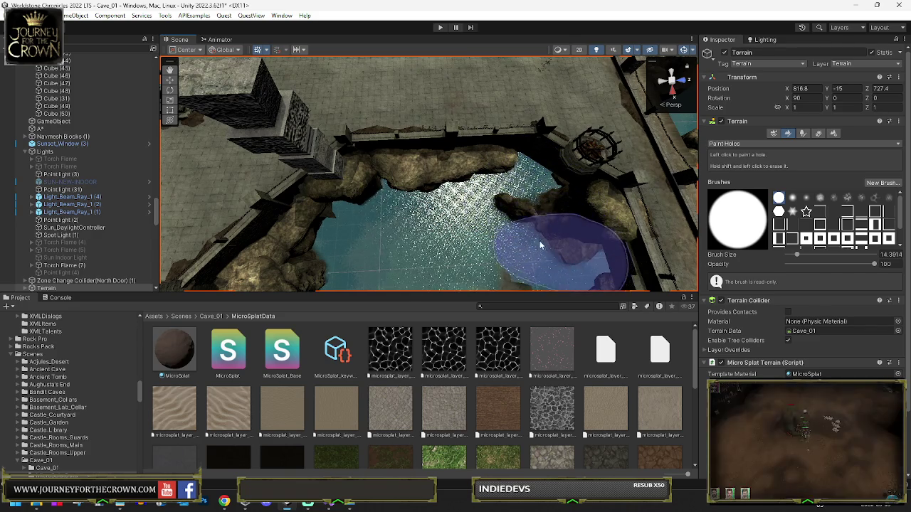
pyautogui.moveTo(444, 244); pyautogui.dragTo(687, 214)
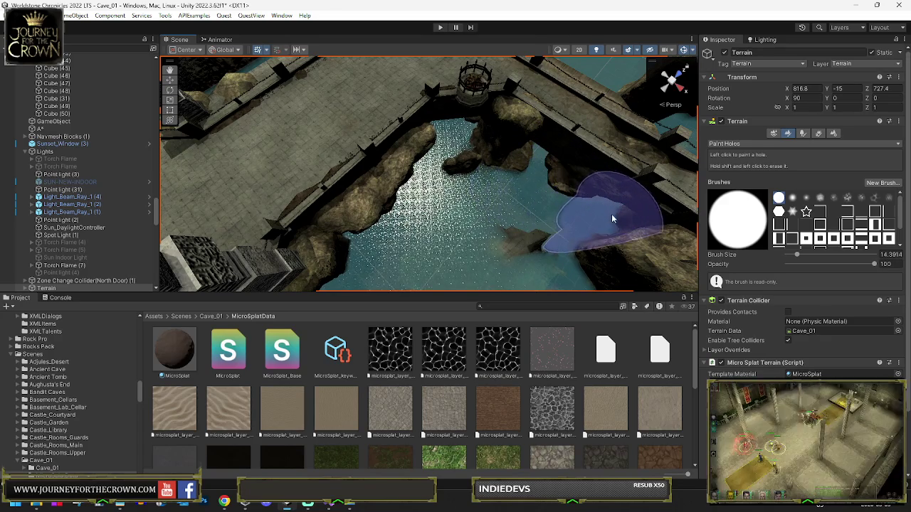
pyautogui.moveTo(527, 235); pyautogui.dragTo(590, 223)
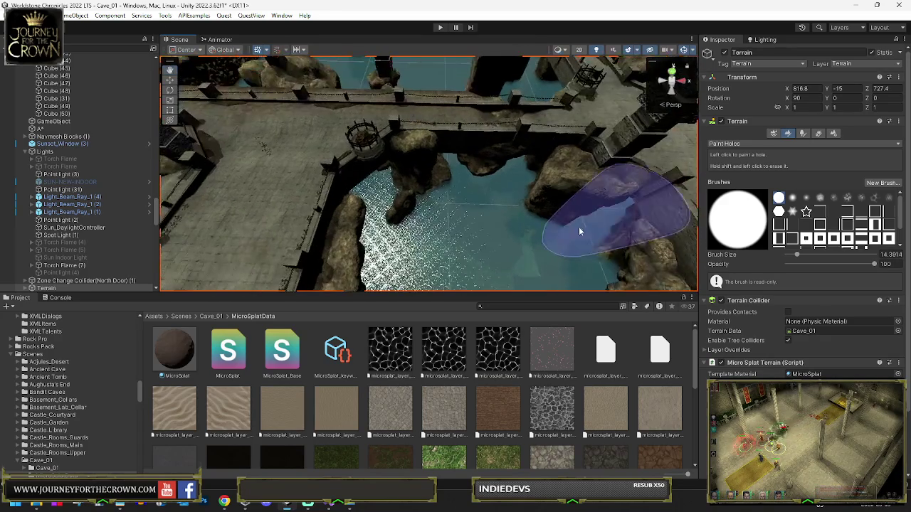
pyautogui.moveTo(464, 260); pyautogui.dragTo(617, 169)
pyautogui.moveTo(492, 131); pyautogui.dragTo(330, 181)
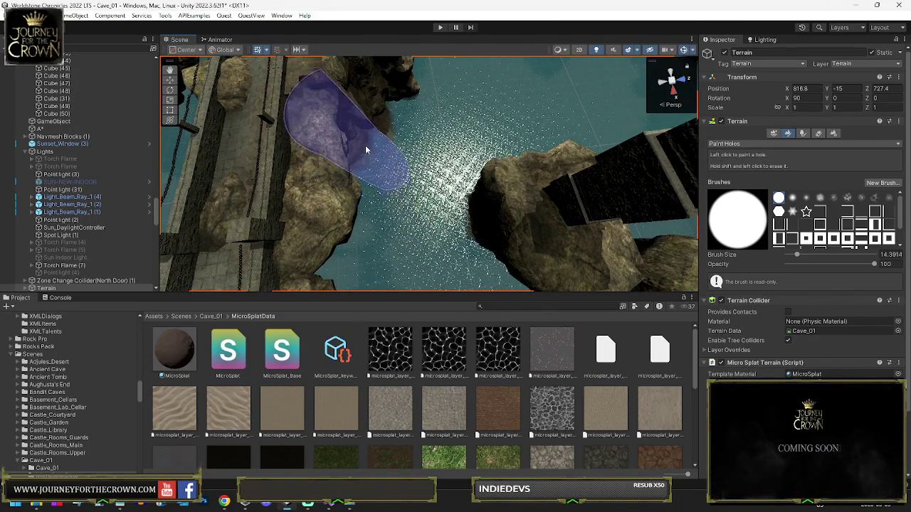
pyautogui.moveTo(365, 126)
pyautogui.mouseDown()
pyautogui.moveTo(369, 106)
pyautogui.moveTo(398, 200)
pyautogui.mouseUp()
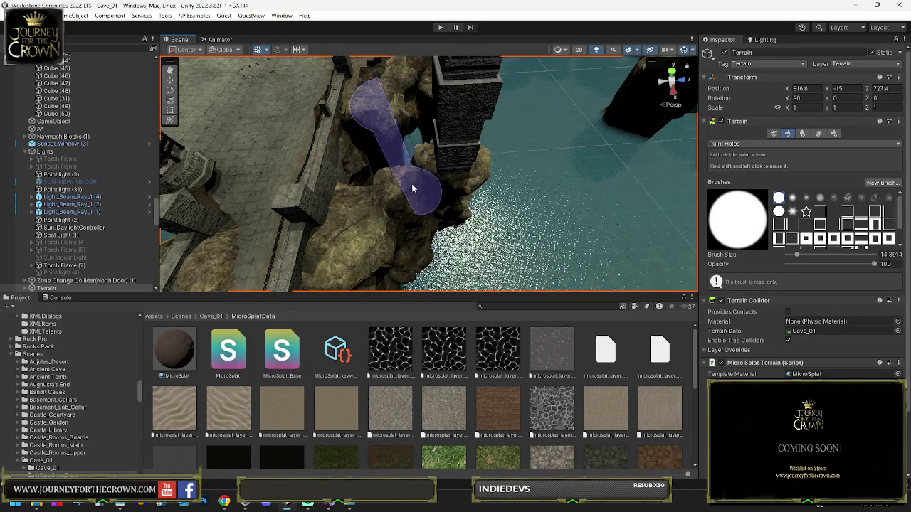
pyautogui.scroll(-5, 411, 183)
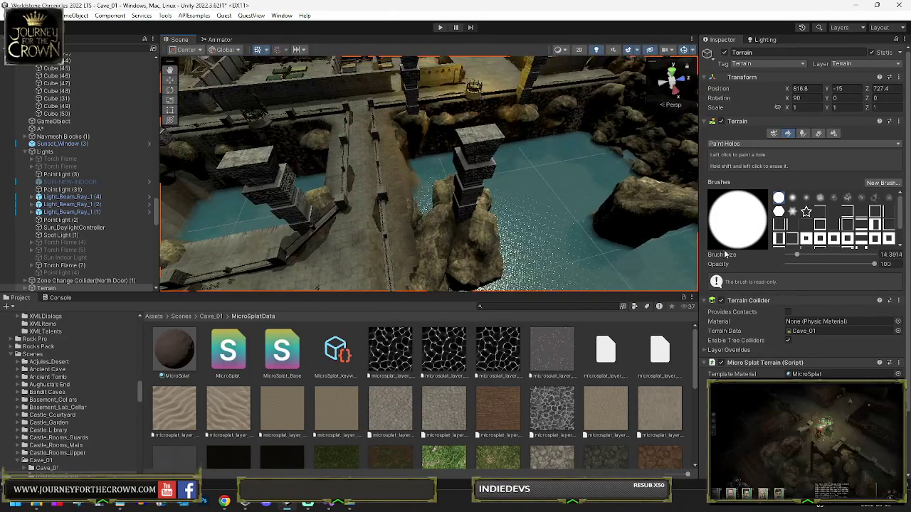
# Step: Switch to the square hole brush, enlarge it, and look down on the walled pool
pyautogui.click(807, 239)
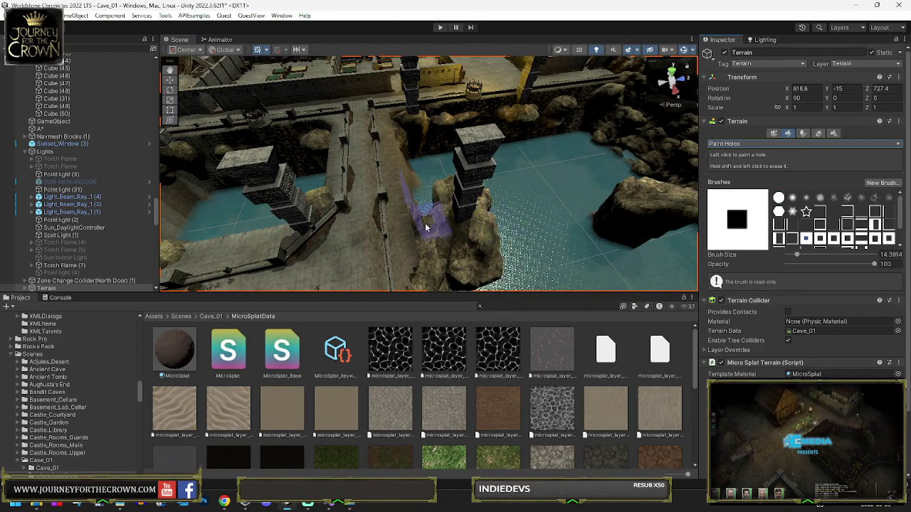
pyautogui.press('a')
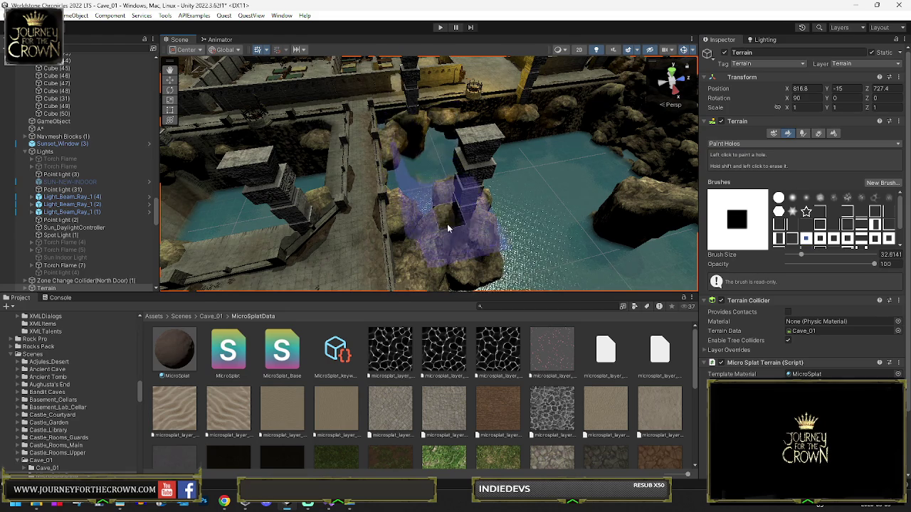
pyautogui.scroll(4, 448, 225)
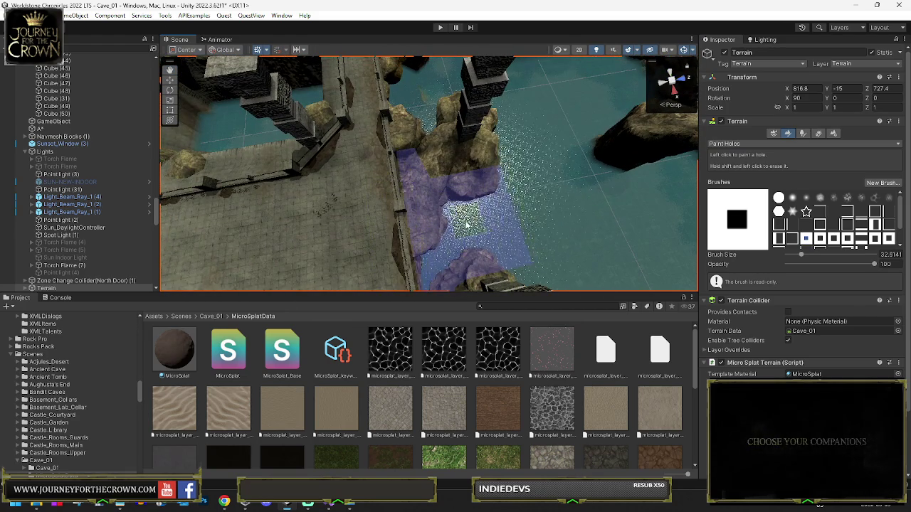
pyautogui.moveTo(466, 226)
pyautogui.mouseDown()
pyautogui.moveTo(448, 157)
pyautogui.moveTo(414, 228)
pyautogui.mouseUp()
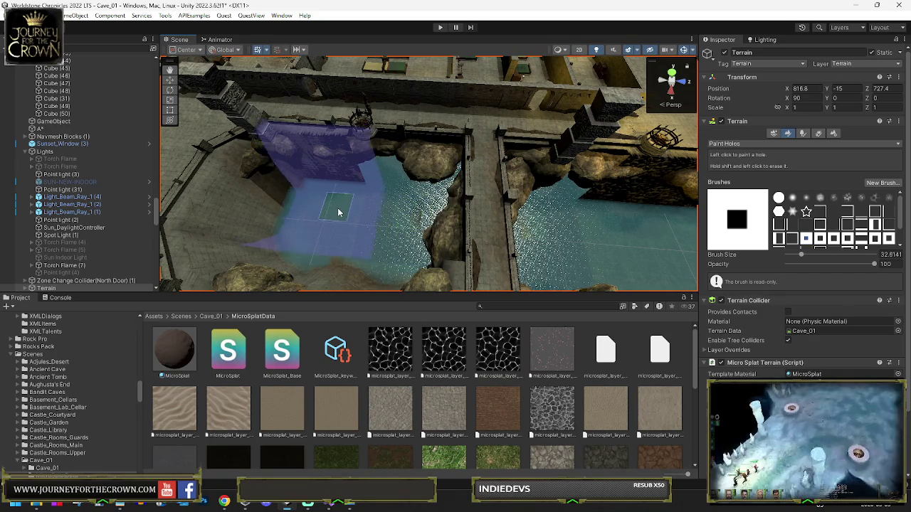
pyautogui.moveTo(335, 206)
pyautogui.mouseDown()
pyautogui.moveTo(316, 240)
pyautogui.moveTo(343, 235)
pyautogui.moveTo(387, 205)
pyautogui.moveTo(445, 203)
pyautogui.mouseUp()
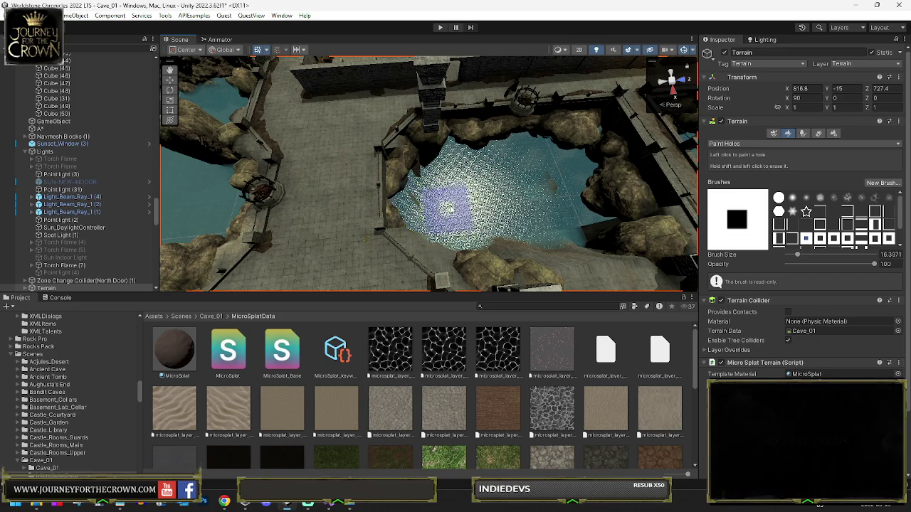
# Step: Alternate between square and round hole brushes around the walled pool, ending on the round brush
pyautogui.click(779, 197)
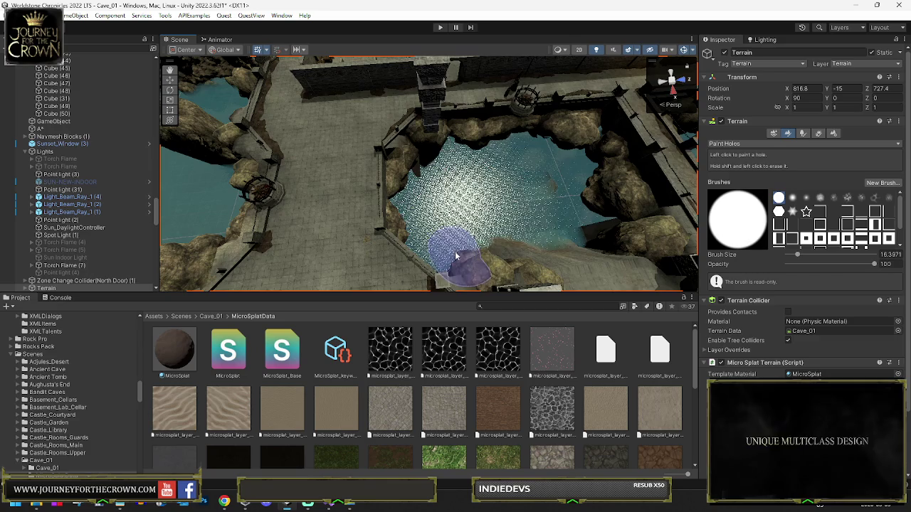
pyautogui.moveTo(460, 254)
pyautogui.mouseDown()
pyautogui.moveTo(486, 255)
pyautogui.moveTo(449, 234)
pyautogui.mouseUp()
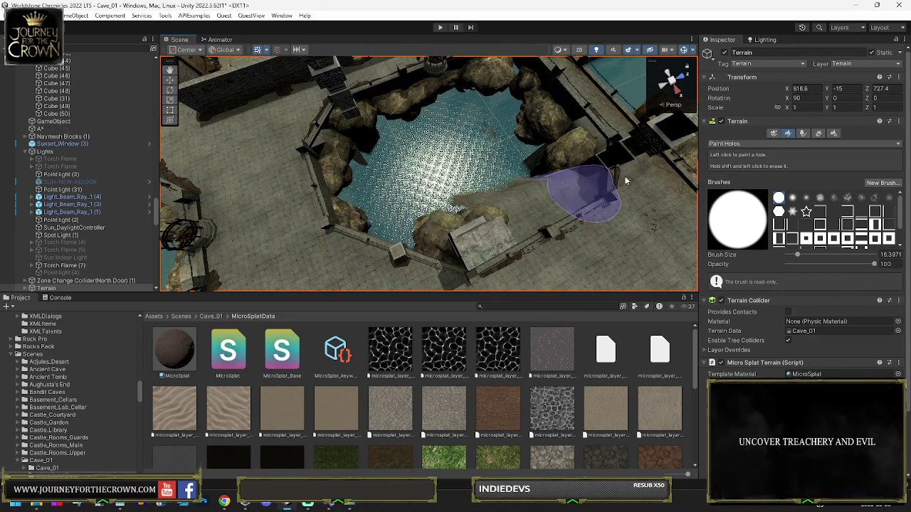
pyautogui.click(799, 243)
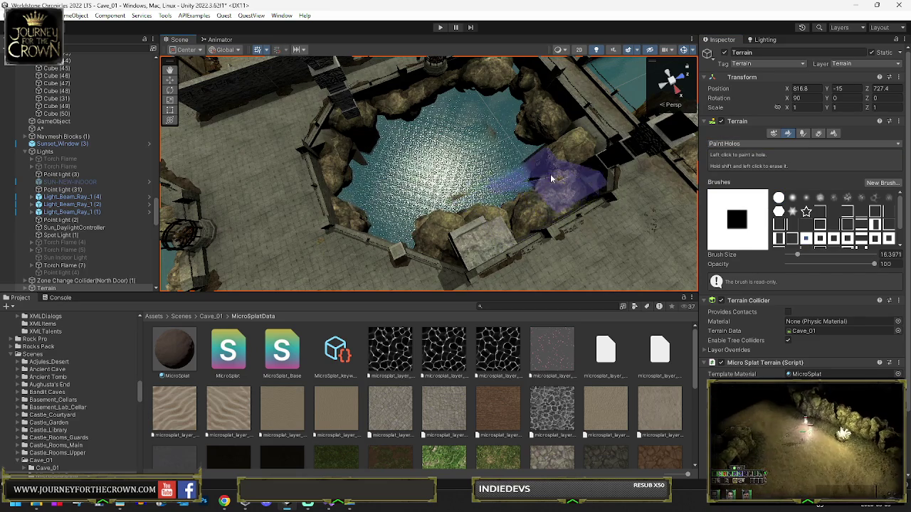
pyautogui.moveTo(563, 182)
pyautogui.mouseDown()
pyautogui.moveTo(508, 180)
pyautogui.moveTo(482, 190)
pyautogui.mouseUp()
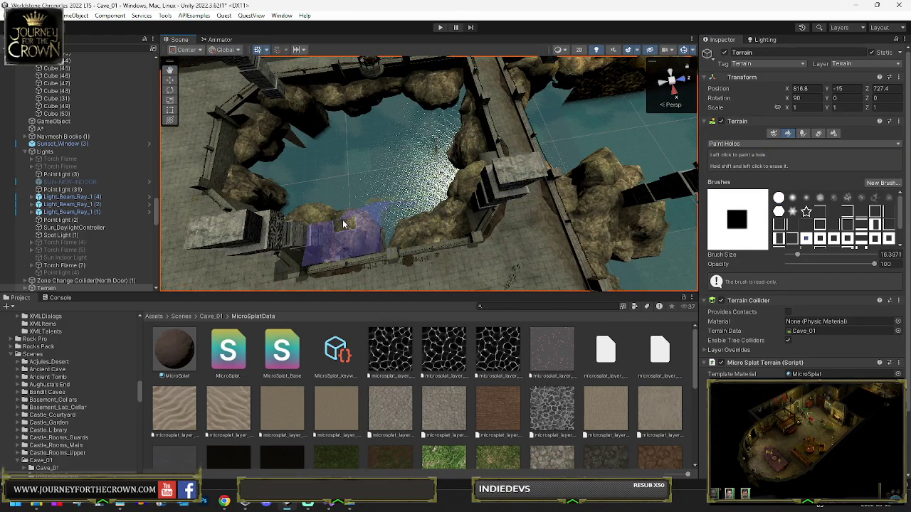
pyautogui.click(779, 197)
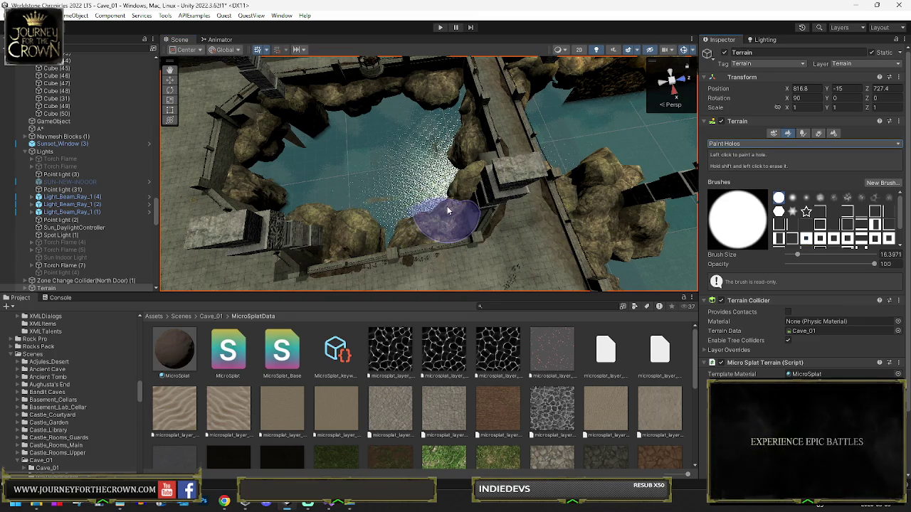
pyautogui.moveTo(450, 198)
pyautogui.mouseDown()
pyautogui.moveTo(346, 195)
pyautogui.moveTo(377, 183)
pyautogui.mouseUp()
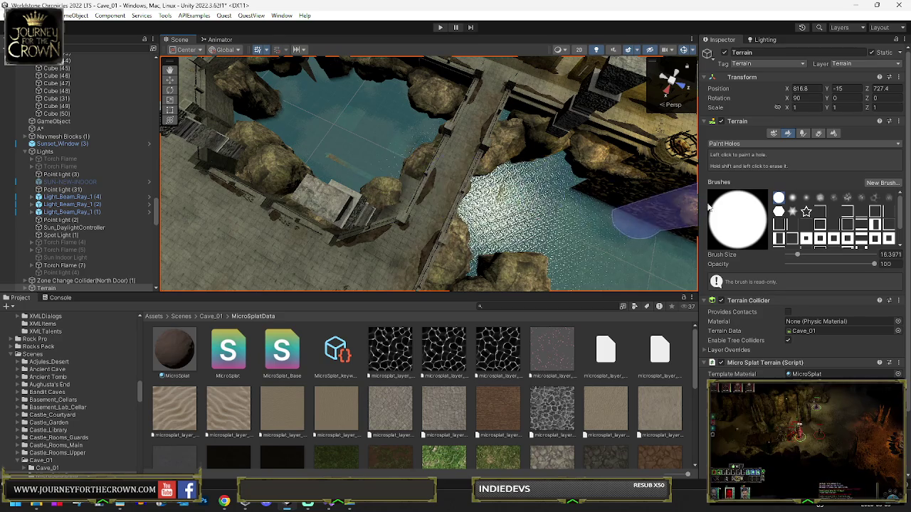
# Step: With the square hole brush, survey the bridge, brazier, water wall and pool, then return to round
pyautogui.click(809, 239)
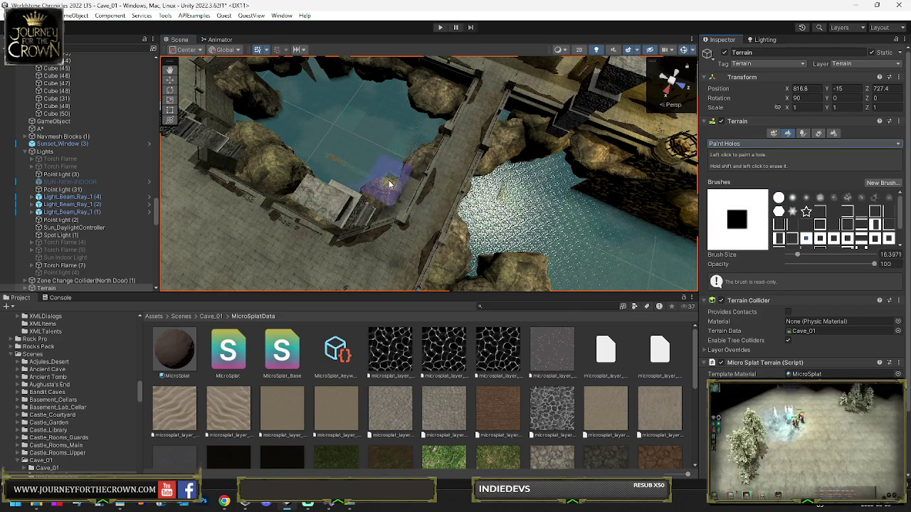
pyautogui.moveTo(400, 186); pyautogui.dragTo(420, 184)
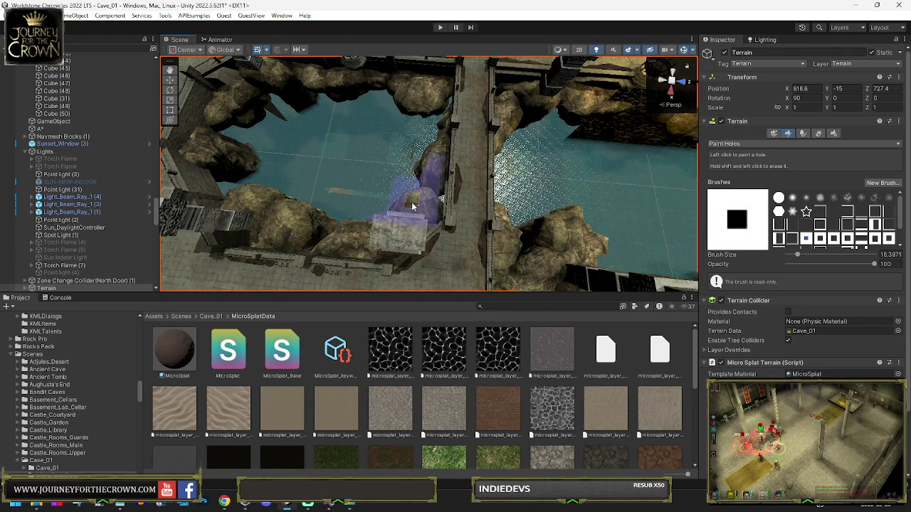
pyautogui.moveTo(408, 208)
pyautogui.mouseDown()
pyautogui.moveTo(427, 168)
pyautogui.moveTo(428, 178)
pyautogui.mouseUp()
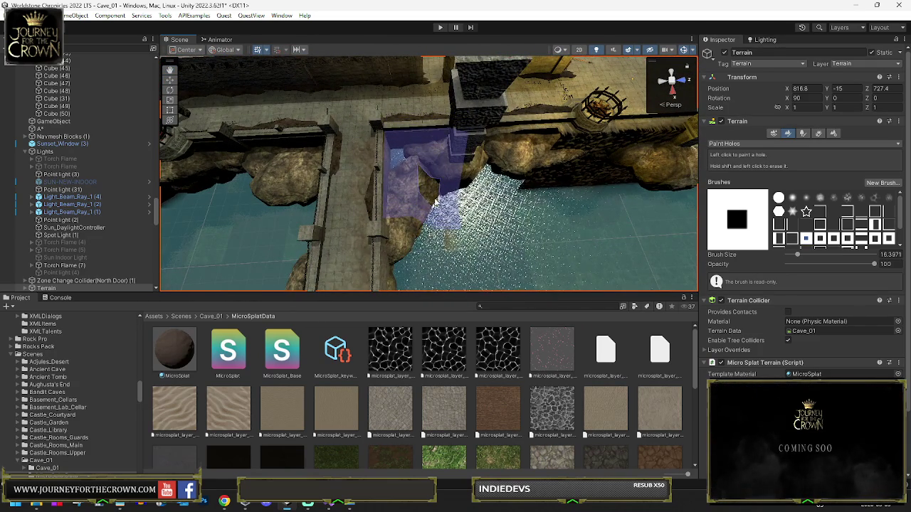
pyautogui.moveTo(507, 207); pyautogui.dragTo(457, 200)
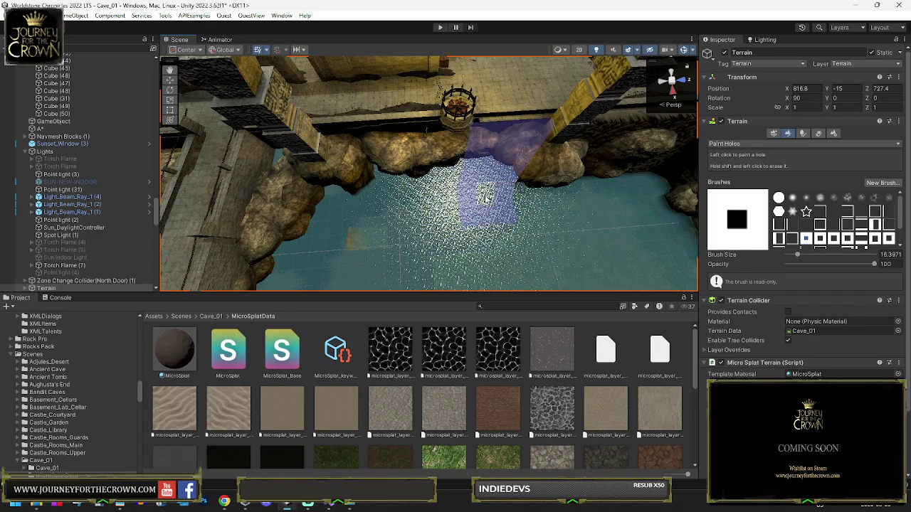
pyautogui.moveTo(523, 209)
pyautogui.mouseDown()
pyautogui.moveTo(541, 210)
pyautogui.moveTo(431, 189)
pyautogui.mouseUp()
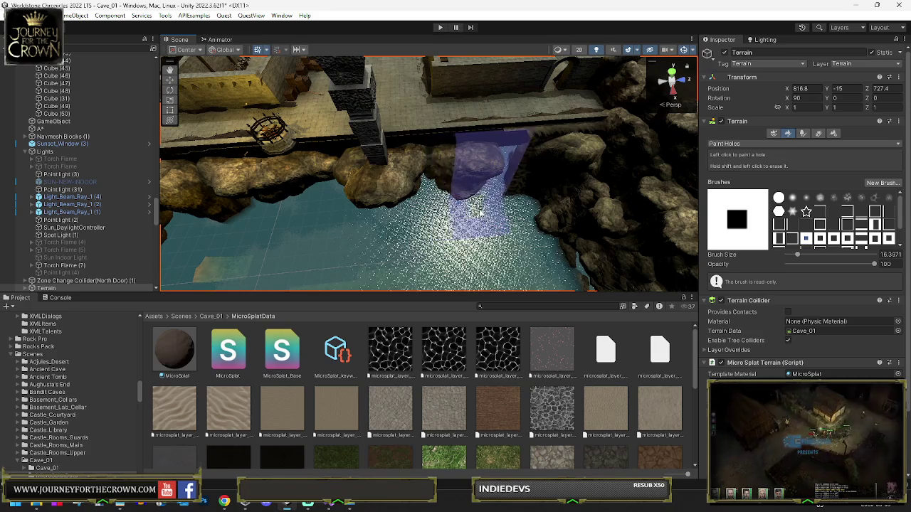
pyautogui.moveTo(549, 193)
pyautogui.mouseDown()
pyautogui.moveTo(366, 193)
pyautogui.moveTo(450, 243)
pyautogui.moveTo(477, 228)
pyautogui.moveTo(498, 195)
pyautogui.moveTo(396, 197)
pyautogui.moveTo(425, 230)
pyautogui.mouseUp()
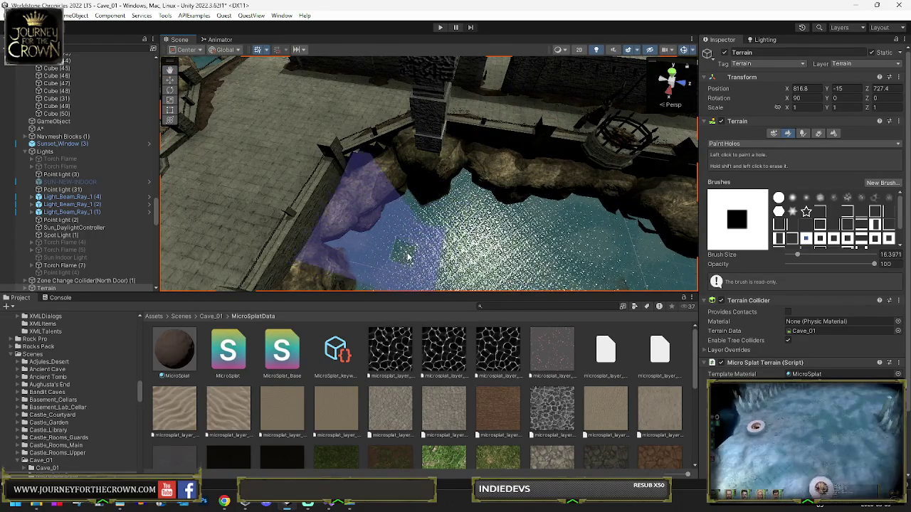
pyautogui.click(778, 198)
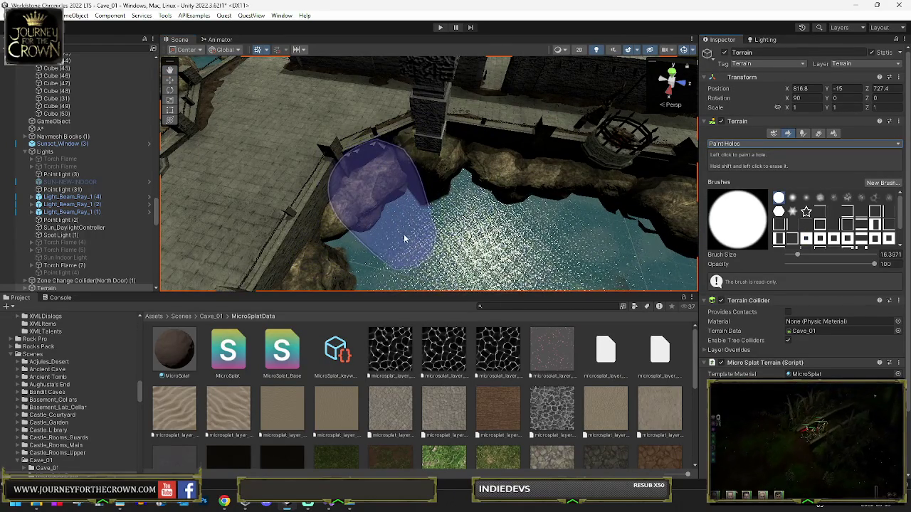
# Step: Orbit and zoom around the rocks, pillar, walkway and bridge along the water's edge
pyautogui.moveTo(405, 241)
pyautogui.mouseDown()
pyautogui.moveTo(311, 173)
pyautogui.moveTo(399, 218)
pyautogui.moveTo(427, 221)
pyautogui.mouseUp()
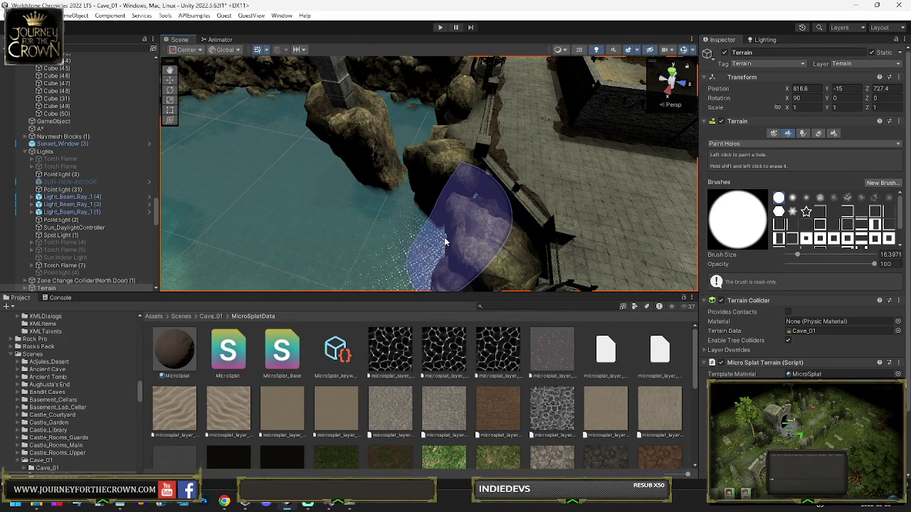
pyautogui.moveTo(447, 233)
pyautogui.mouseDown()
pyautogui.moveTo(231, 208)
pyautogui.moveTo(264, 220)
pyautogui.moveTo(299, 207)
pyautogui.mouseUp()
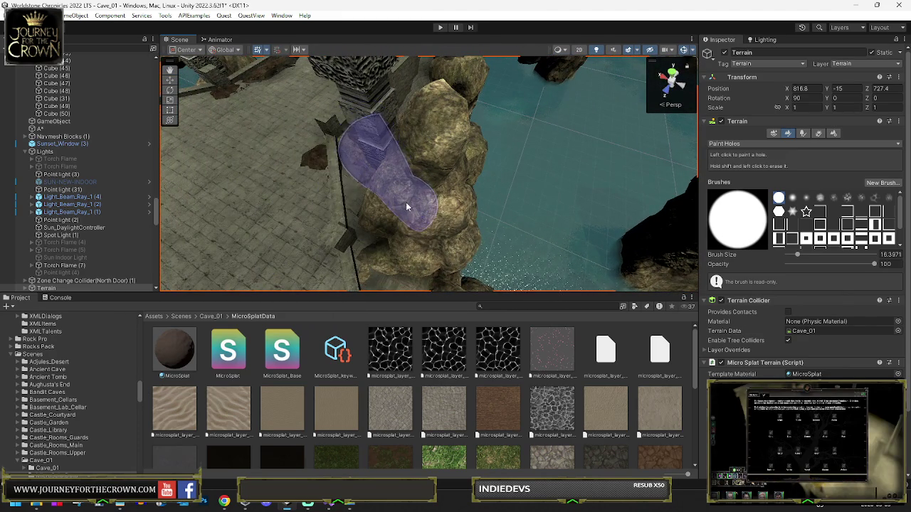
pyautogui.moveTo(406, 267)
pyautogui.mouseDown()
pyautogui.moveTo(412, 304)
pyautogui.moveTo(462, 245)
pyautogui.mouseUp()
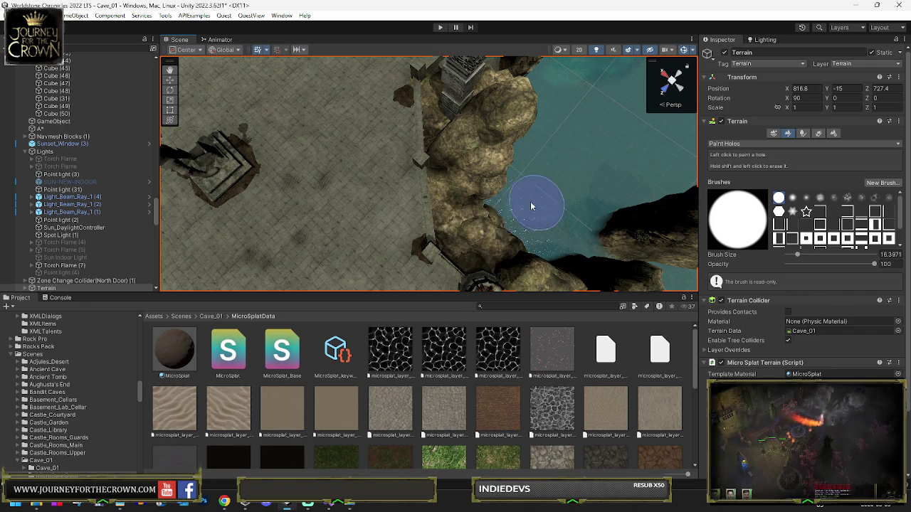
pyautogui.moveTo(545, 197); pyautogui.dragTo(498, 143)
pyautogui.moveTo(454, 184); pyautogui.dragTo(428, 151)
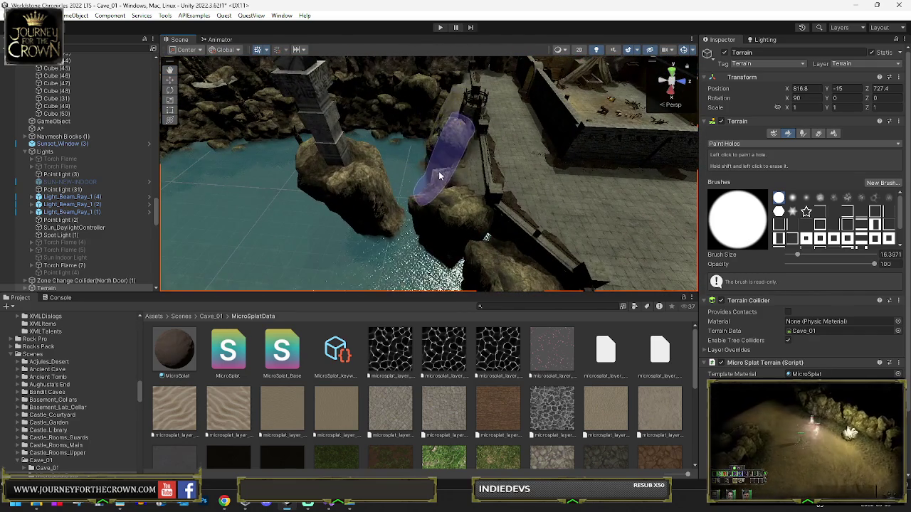
pyautogui.moveTo(439, 206); pyautogui.dragTo(434, 175)
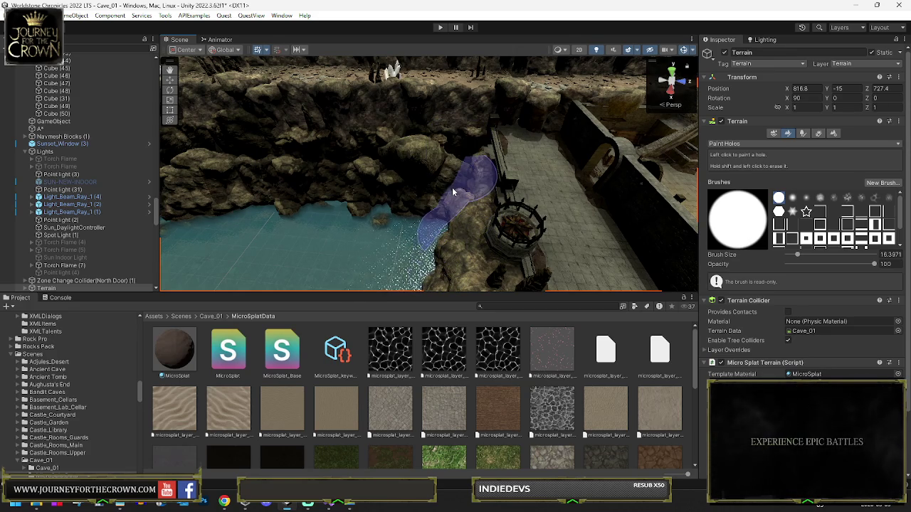
pyautogui.scroll(5, 449, 212)
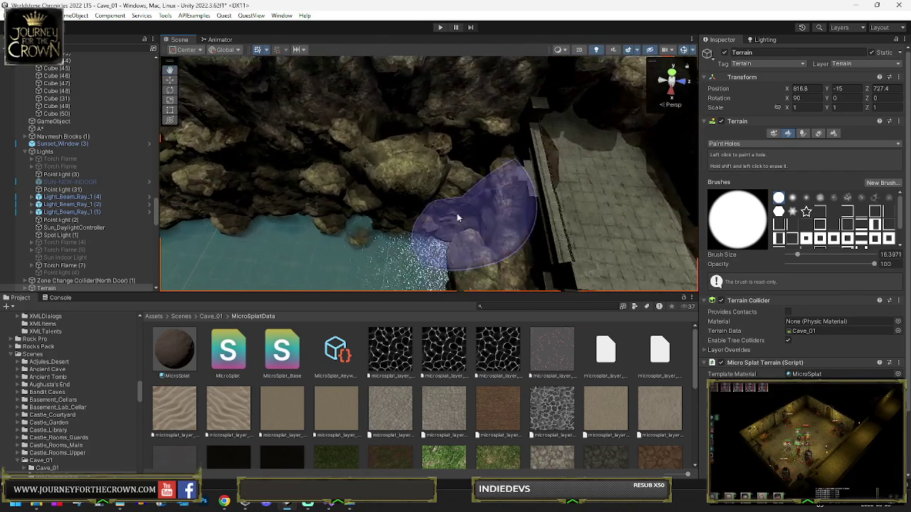
pyautogui.scroll(3, 458, 209)
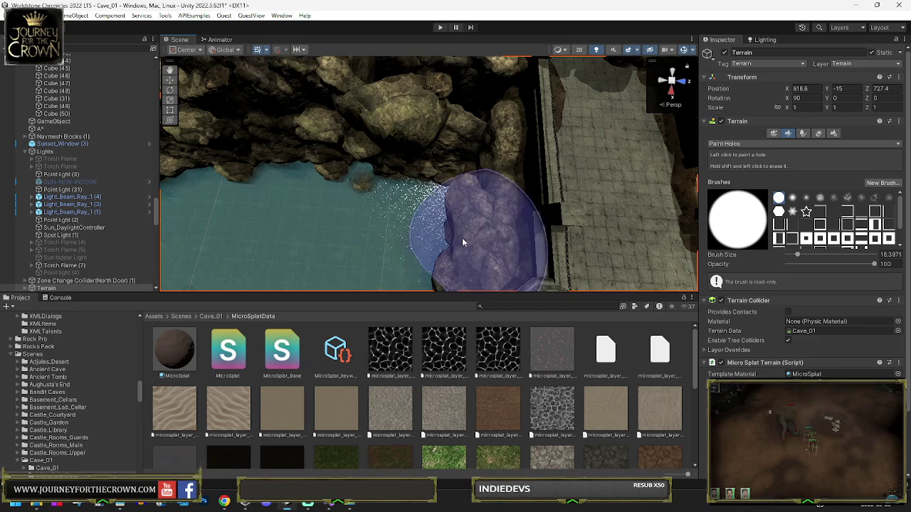
pyautogui.moveTo(461, 237)
pyautogui.mouseDown()
pyautogui.moveTo(102, 153)
pyautogui.moveTo(375, 173)
pyautogui.mouseUp()
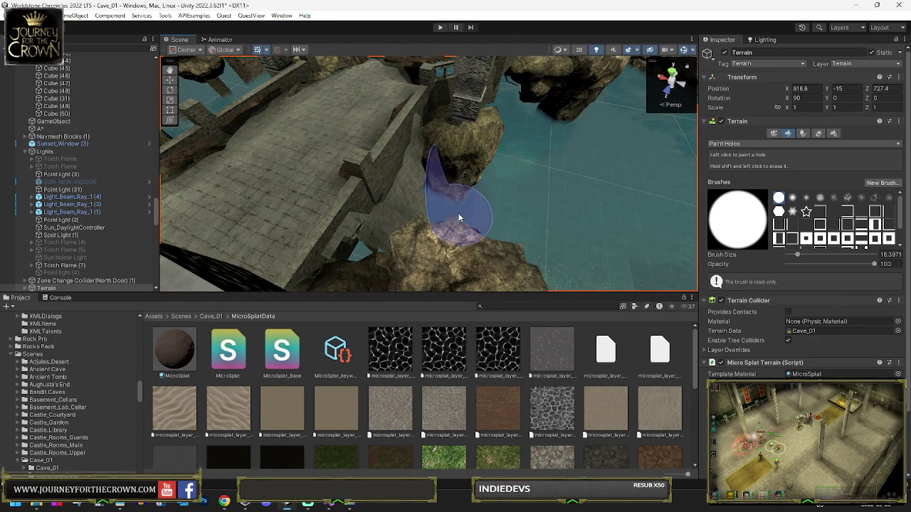
pyautogui.moveTo(510, 226)
pyautogui.mouseDown()
pyautogui.moveTo(432, 192)
pyautogui.moveTo(655, 189)
pyautogui.moveTo(601, 159)
pyautogui.moveTo(740, 148)
pyautogui.mouseUp()
pyautogui.click(741, 146)
# Step: Switch to Set Height and raise the water left of the bridge to stone-floor height
pyautogui.click(749, 159)
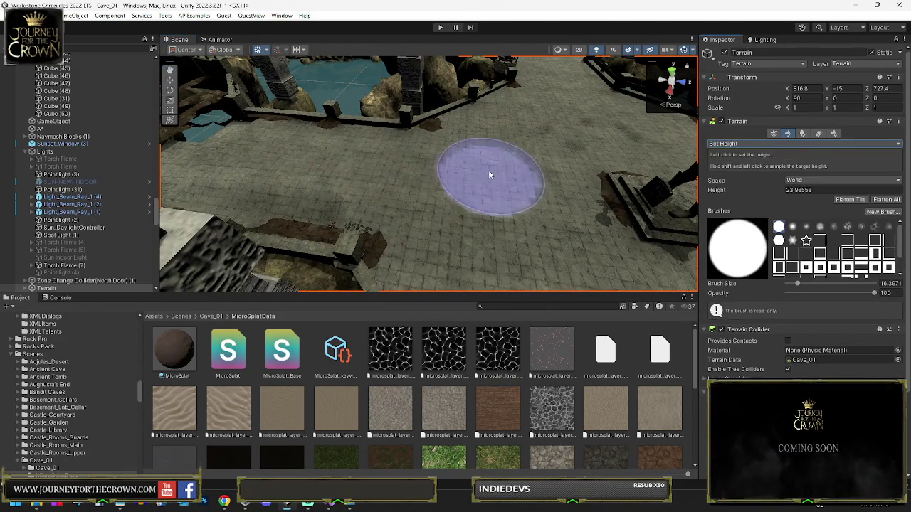
pyautogui.moveTo(485, 183)
pyautogui.mouseDown()
pyautogui.moveTo(398, 212)
pyautogui.moveTo(398, 196)
pyautogui.mouseUp()
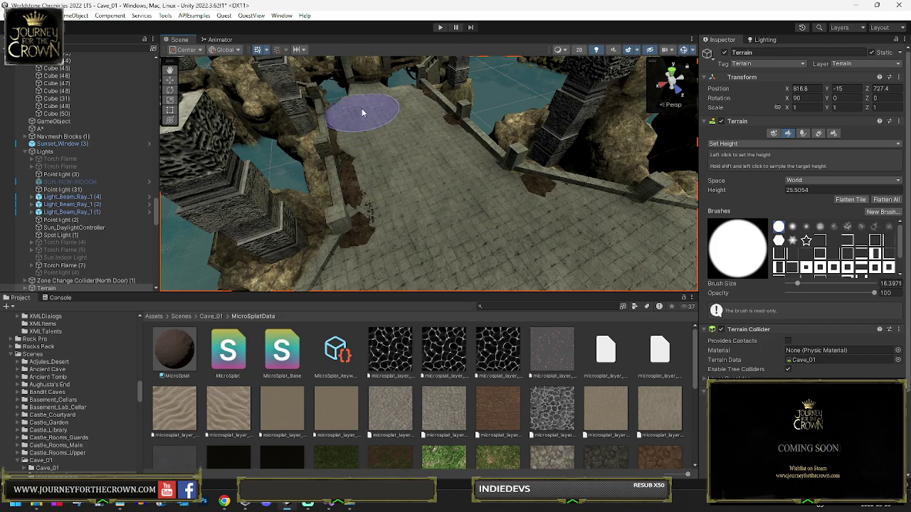
pyautogui.moveTo(376, 113)
pyautogui.mouseDown()
pyautogui.moveTo(350, 91)
pyautogui.moveTo(387, 244)
pyautogui.moveTo(356, 226)
pyautogui.moveTo(353, 218)
pyautogui.moveTo(379, 204)
pyautogui.moveTo(463, 226)
pyautogui.moveTo(467, 243)
pyautogui.moveTo(484, 232)
pyautogui.moveTo(462, 258)
pyautogui.mouseUp()
pyautogui.moveTo(473, 223); pyautogui.dragTo(450, 243)
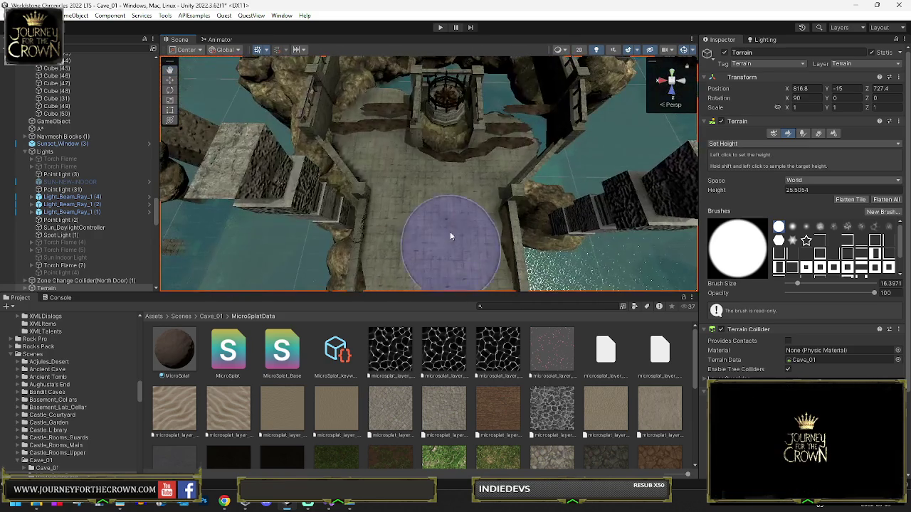
pyautogui.moveTo(464, 187)
pyautogui.mouseDown()
pyautogui.moveTo(383, 192)
pyautogui.moveTo(401, 199)
pyautogui.moveTo(465, 185)
pyautogui.moveTo(427, 197)
pyautogui.moveTo(479, 173)
pyautogui.mouseUp()
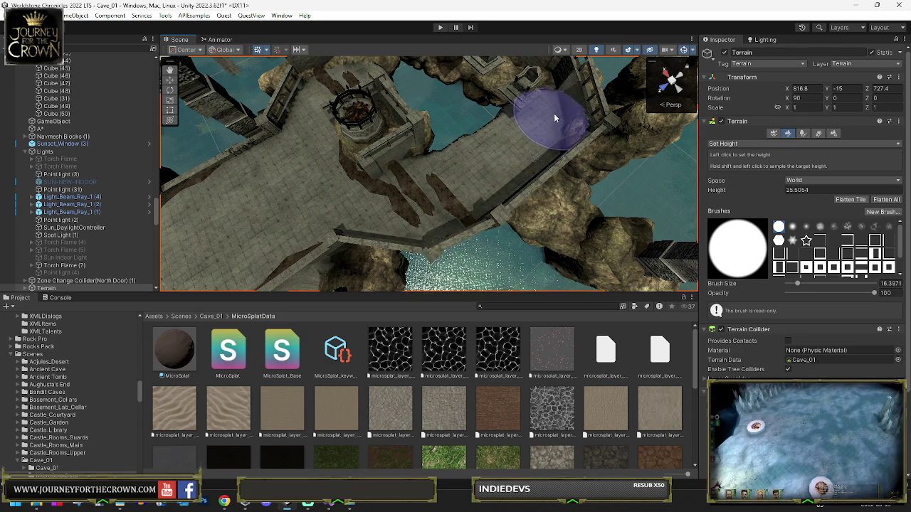
pyautogui.moveTo(555, 112)
pyautogui.mouseDown()
pyautogui.moveTo(405, 138)
pyautogui.moveTo(367, 124)
pyautogui.moveTo(420, 99)
pyautogui.moveTo(410, 105)
pyautogui.mouseUp()
# Step: Orbit closer to inspect the tower, courtyard and stone corridor
pyautogui.moveTo(496, 110); pyautogui.dragTo(365, 178)
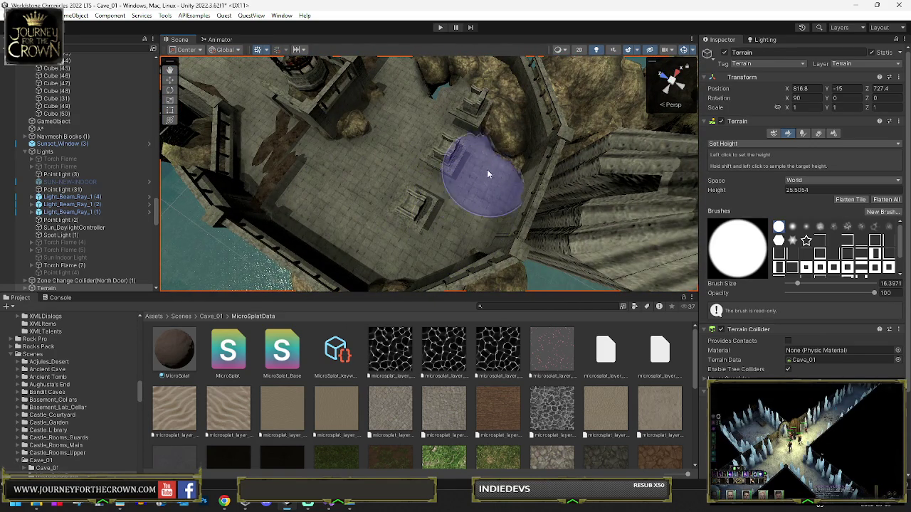
pyautogui.moveTo(474, 135)
pyautogui.mouseDown()
pyautogui.moveTo(448, 101)
pyautogui.moveTo(411, 141)
pyautogui.mouseUp()
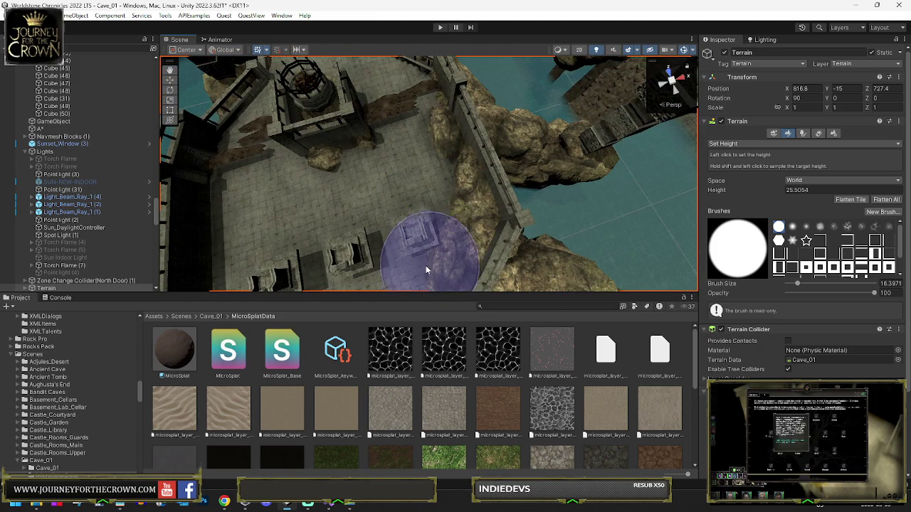
pyautogui.moveTo(397, 91)
pyautogui.mouseDown()
pyautogui.moveTo(390, 137)
pyautogui.moveTo(432, 166)
pyautogui.mouseUp()
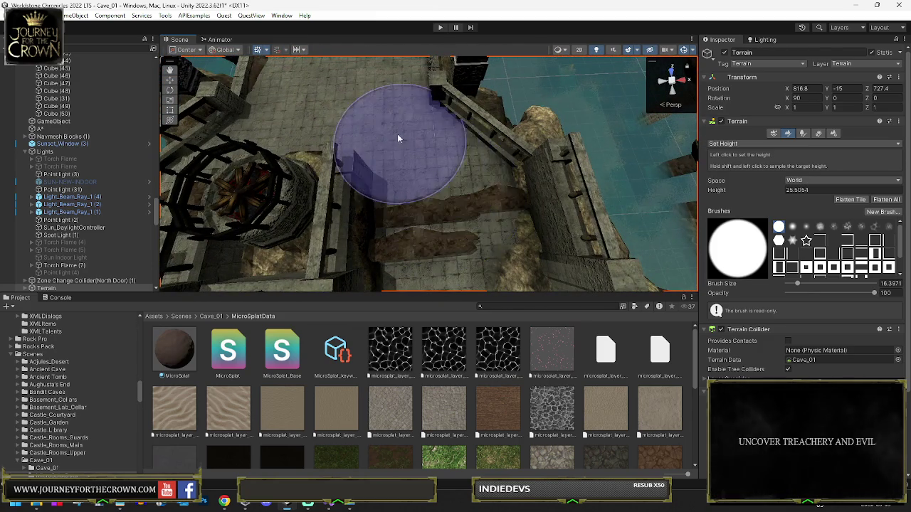
pyautogui.moveTo(393, 104)
pyautogui.mouseDown()
pyautogui.moveTo(383, 104)
pyautogui.moveTo(396, 132)
pyautogui.mouseUp()
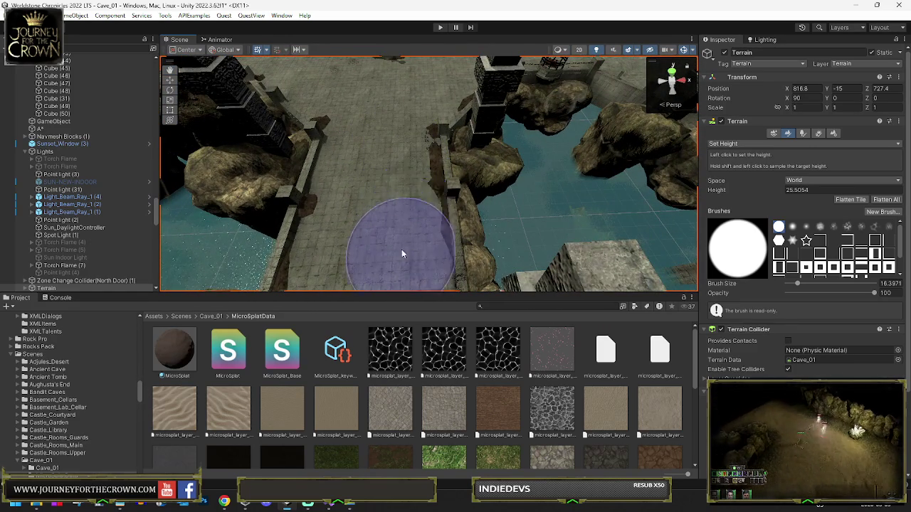
# Step: Find and frame a Dwarf Floor piece, stepping up through the Dwarf Floor objects in the Hierarchy
pyautogui.scroll(10, 76, 139)
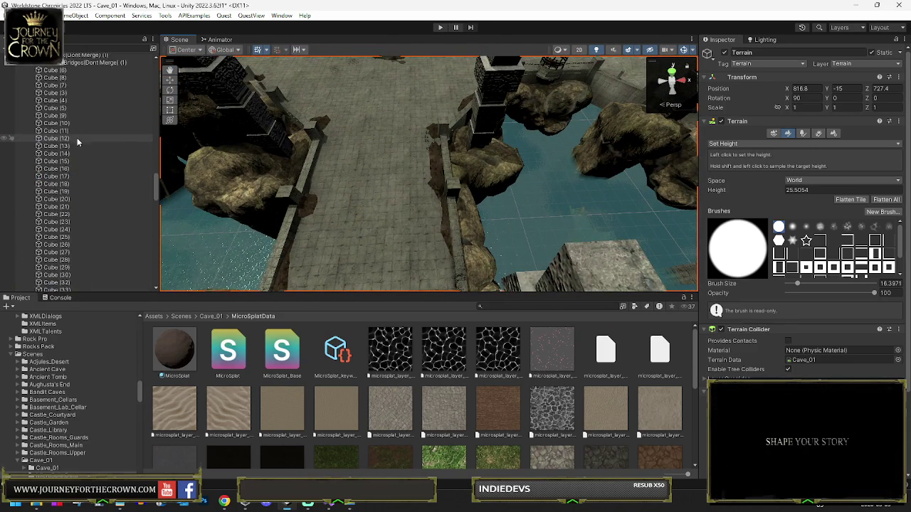
pyautogui.scroll(10, 82, 153)
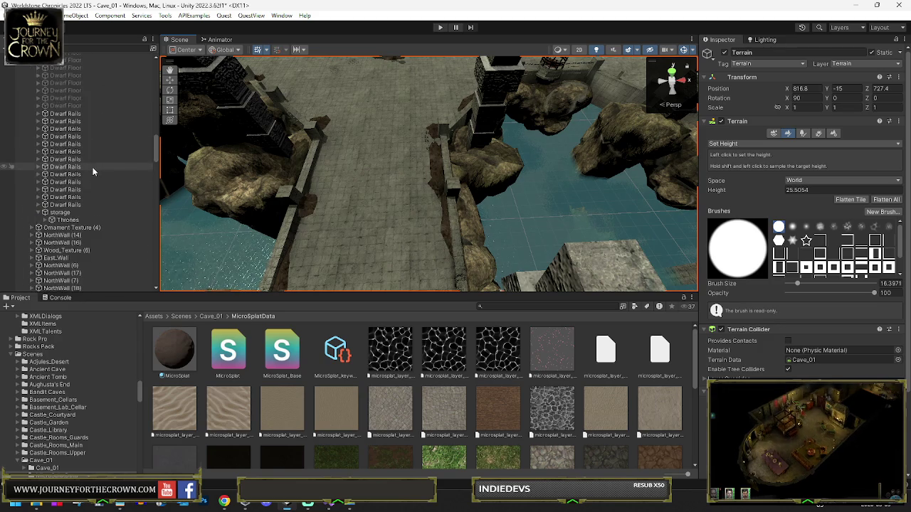
pyautogui.scroll(2, 91, 166)
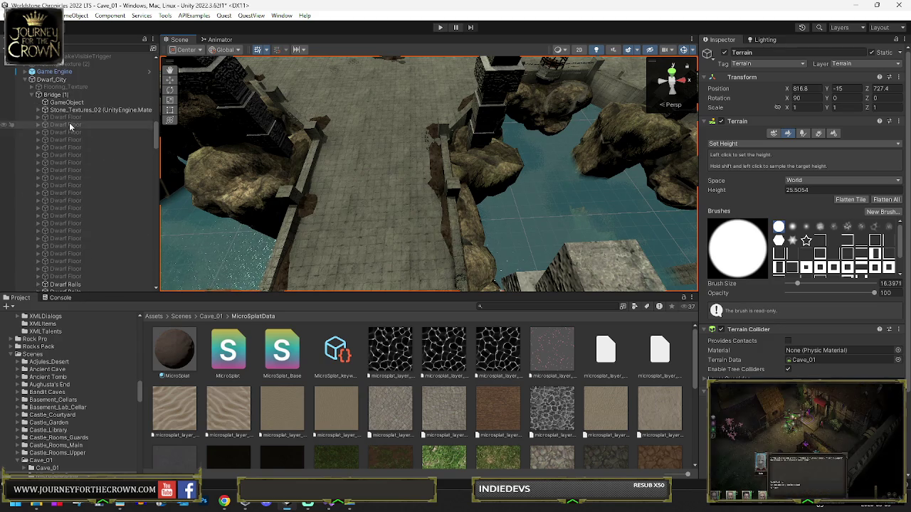
pyautogui.doubleClick(89, 276)
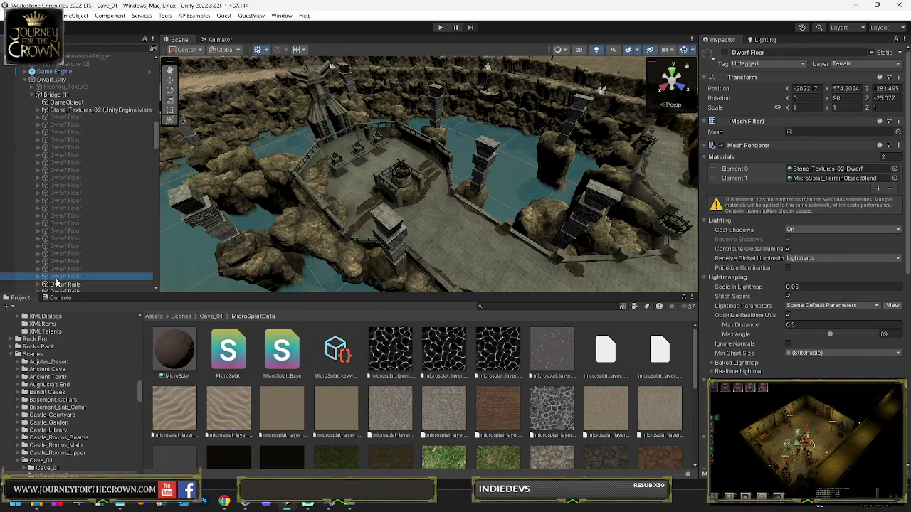
pyautogui.click(404, 200)
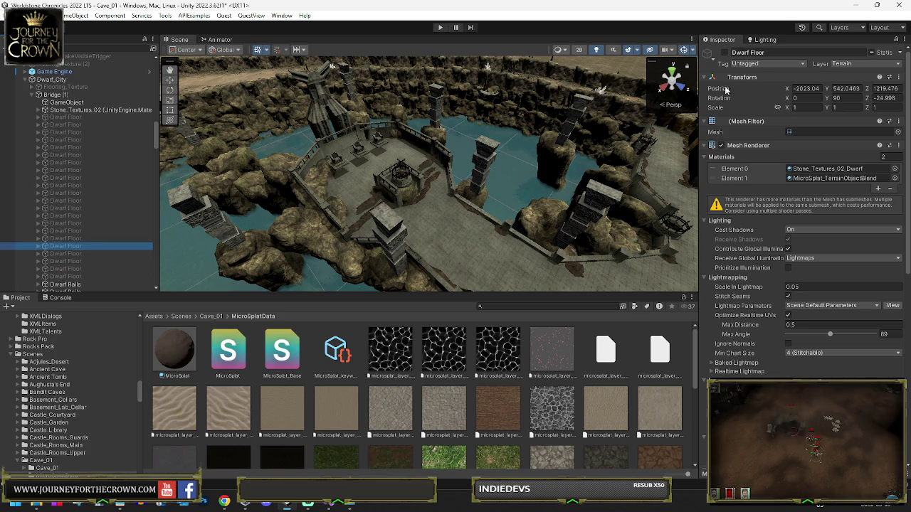
pyautogui.press('Up')
pyautogui.press('Up')
pyautogui.press('Up')
pyautogui.press('Up')
pyautogui.press('Up')
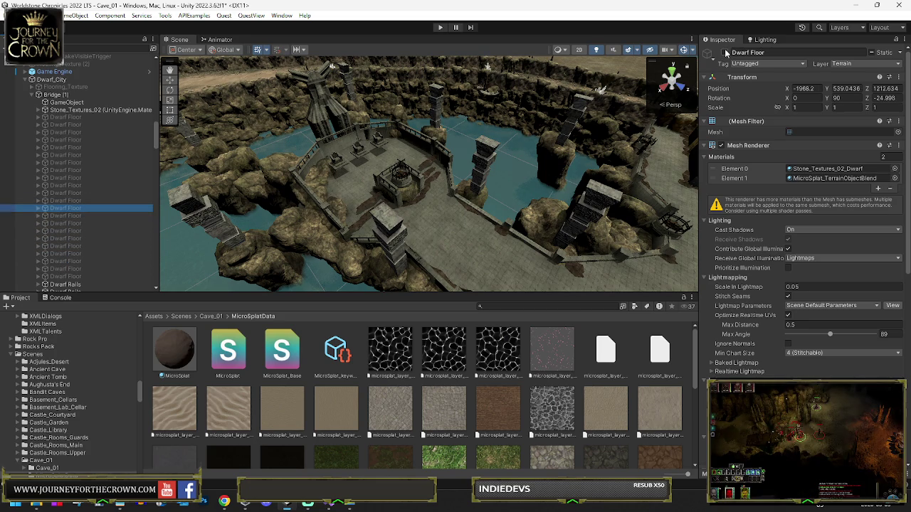
pyautogui.press('Up')
pyautogui.press('Up')
pyautogui.press('Up')
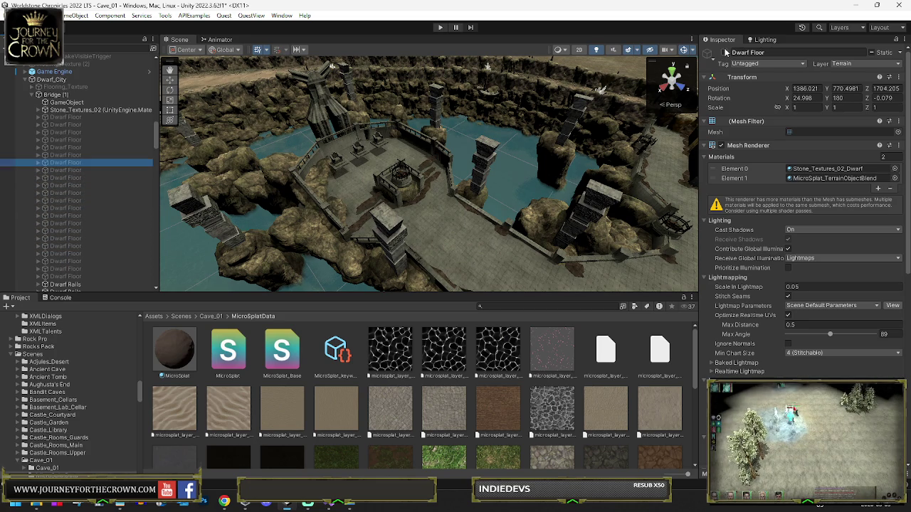
pyautogui.press('Up')
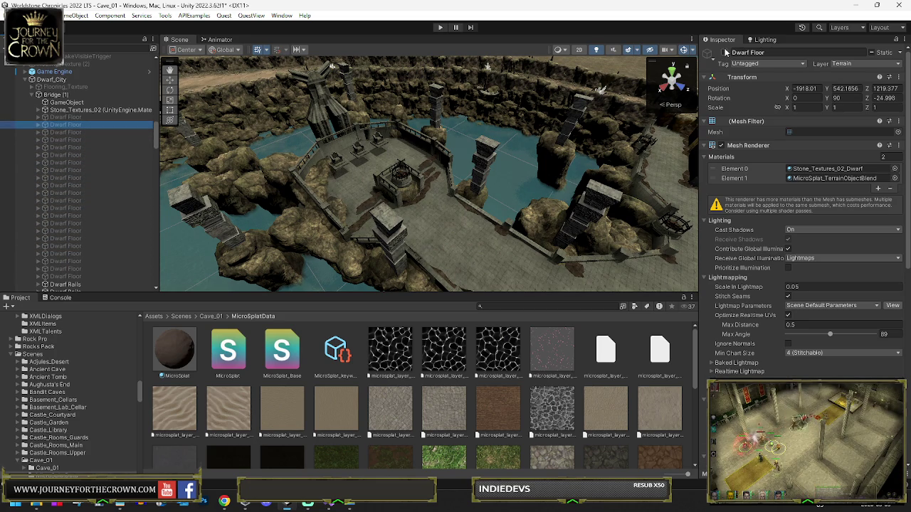
pyautogui.press('Up')
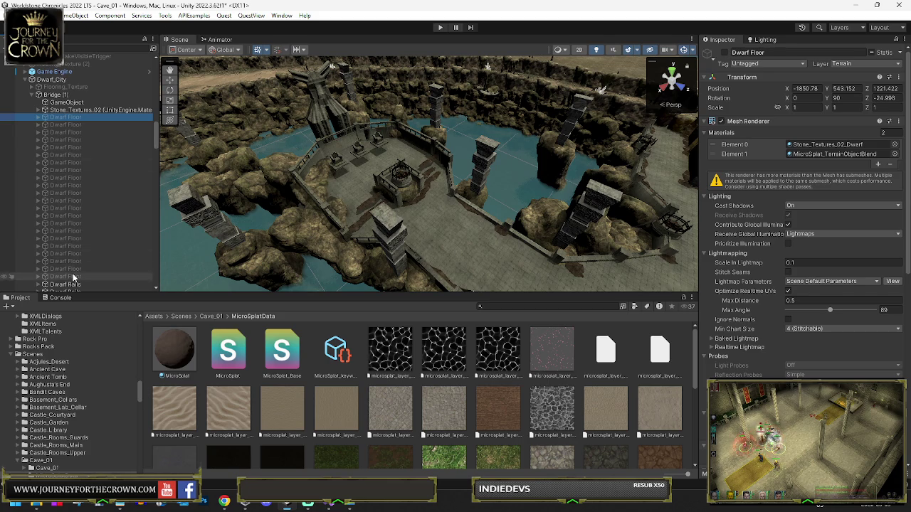
# Step: Shift-select 21 Dwarf Floor objects and deactivate them in the Inspector
pyautogui.keyDown('shift'); pyautogui.click(74, 277); pyautogui.keyUp('shift')
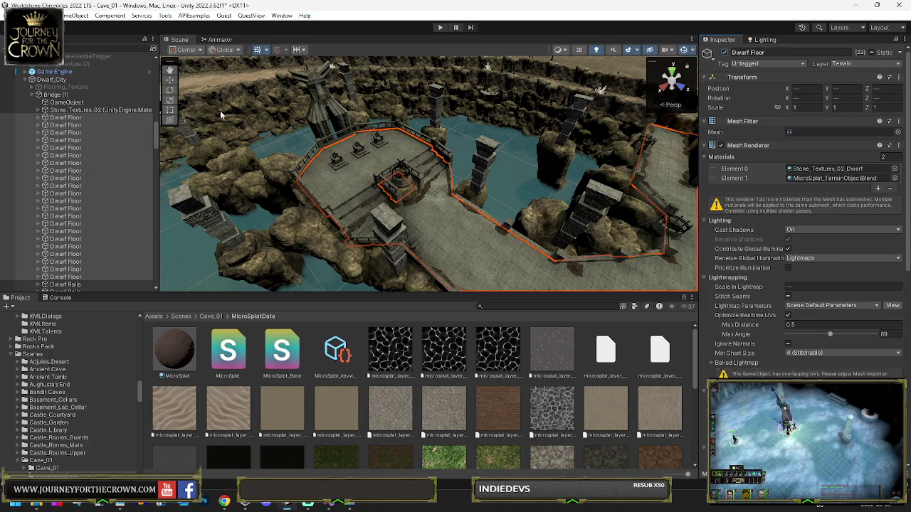
pyautogui.click(65, 118)
pyautogui.press('Down')
pyautogui.press('Down')
pyautogui.press('Down')
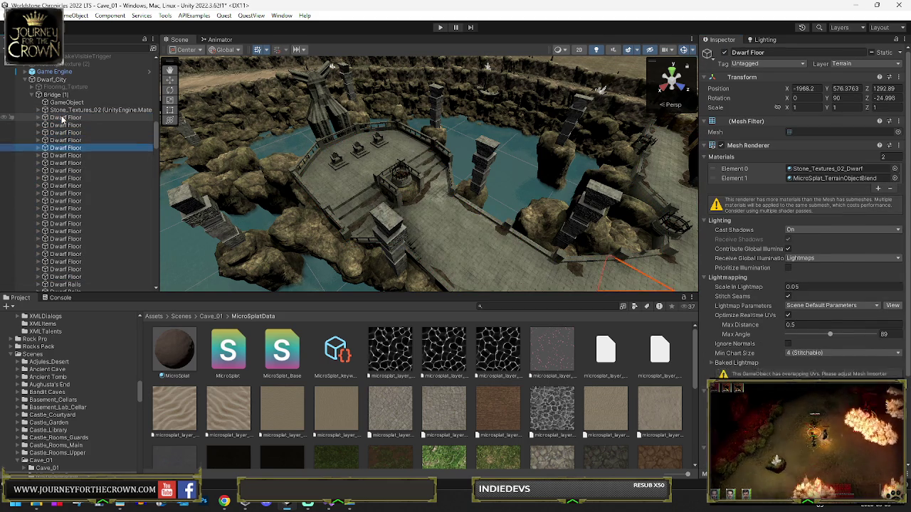
pyautogui.press('Down')
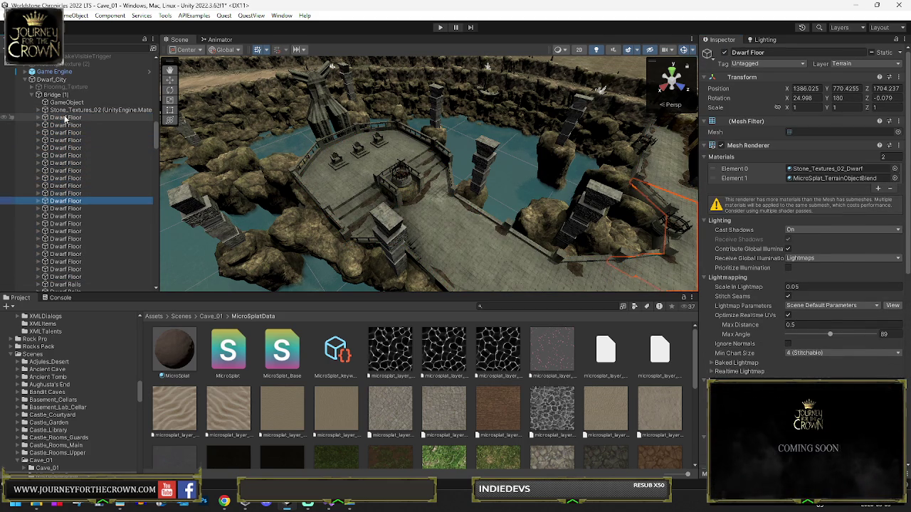
pyautogui.press('Down')
pyautogui.press('Down')
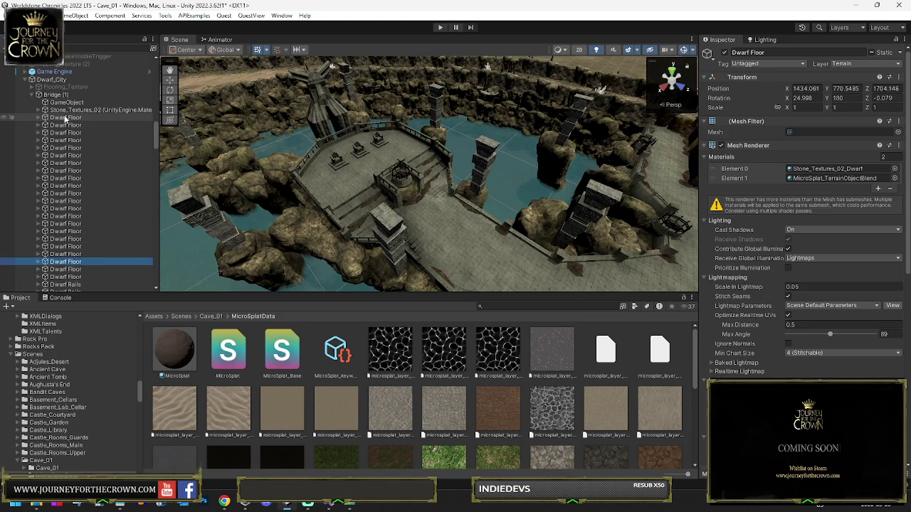
pyautogui.press('Down')
pyautogui.press('Down')
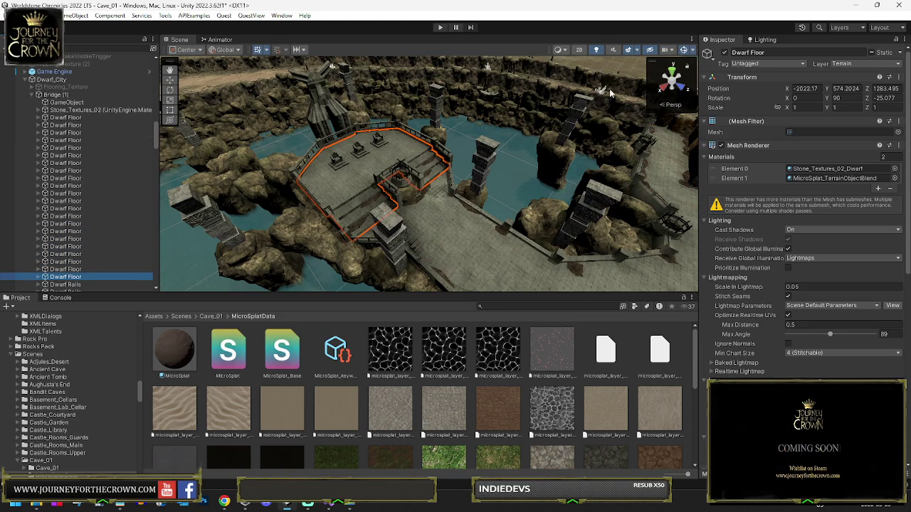
pyautogui.click(59, 268)
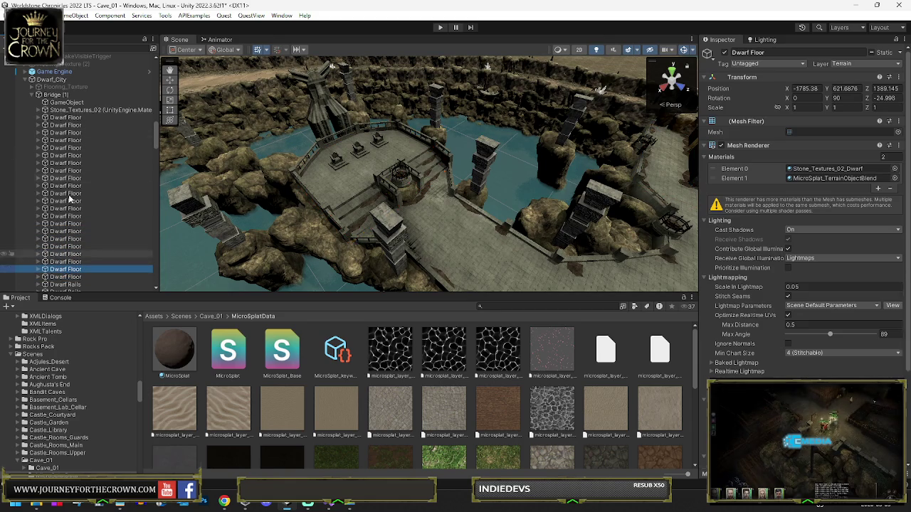
pyautogui.keyDown('shift'); pyautogui.click(62, 119); pyautogui.keyUp('shift')
pyautogui.click(725, 53)
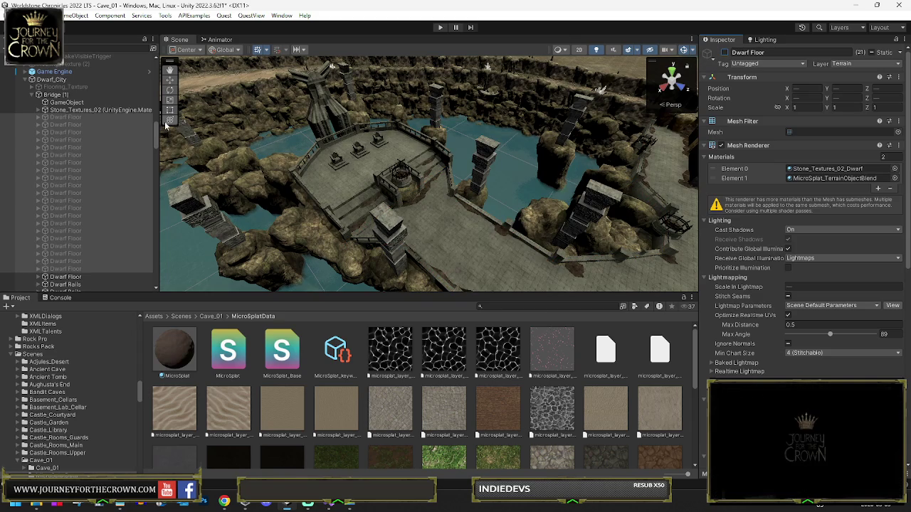
# Step: Frame the remaining Dwarf Floor piece with F and orbit around it
pyautogui.scroll(-2, 78, 246)
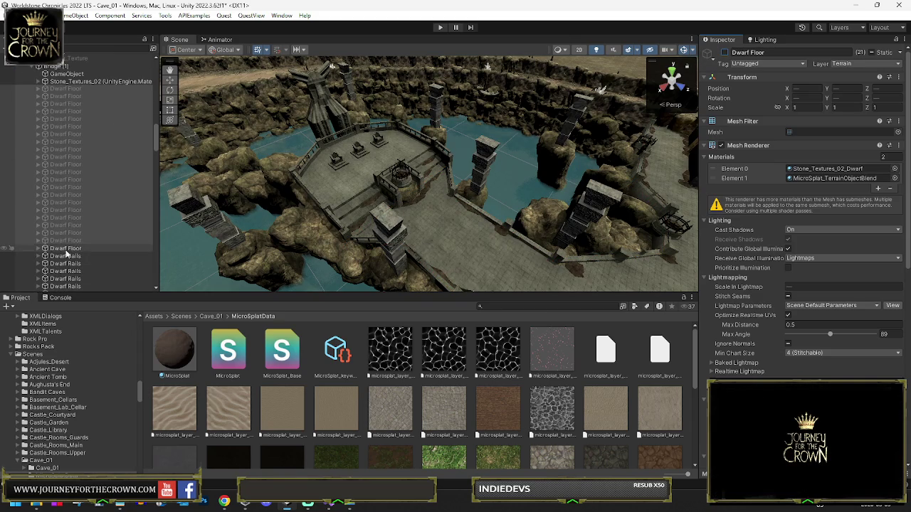
pyautogui.hotkey('ctrl', 'z')
pyautogui.press('f')
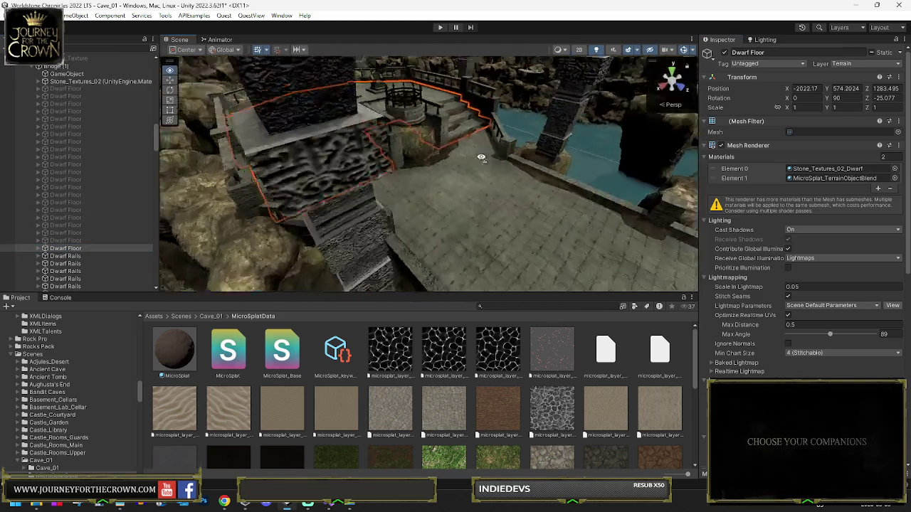
pyautogui.moveTo(482, 158)
pyautogui.keyDown('alt'); pyautogui.mouseDown()
pyautogui.moveTo(346, 173)
pyautogui.moveTo(480, 147)
pyautogui.moveTo(807, 183)
pyautogui.moveTo(605, 172)
pyautogui.moveTo(712, 158)
pyautogui.moveTo(464, 151)
pyautogui.mouseUp(); pyautogui.keyUp('alt')
# Step: Select the Cave_01 terrain, choose Set Height with target 35, and paint a patch
pyautogui.click(408, 172)
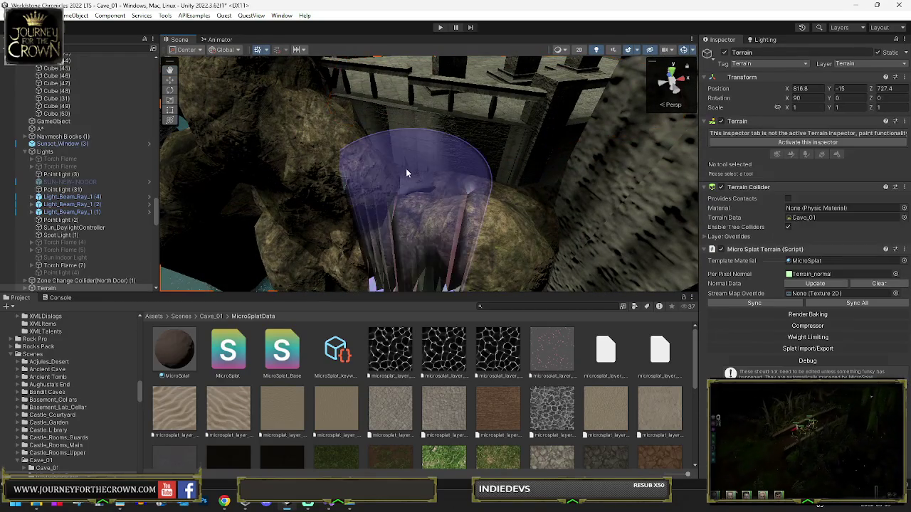
pyautogui.moveTo(408, 169)
pyautogui.keyDown('alt'); pyautogui.mouseDown()
pyautogui.moveTo(503, 160)
pyautogui.moveTo(451, 143)
pyautogui.moveTo(468, 193)
pyautogui.mouseUp(); pyautogui.keyUp('alt')
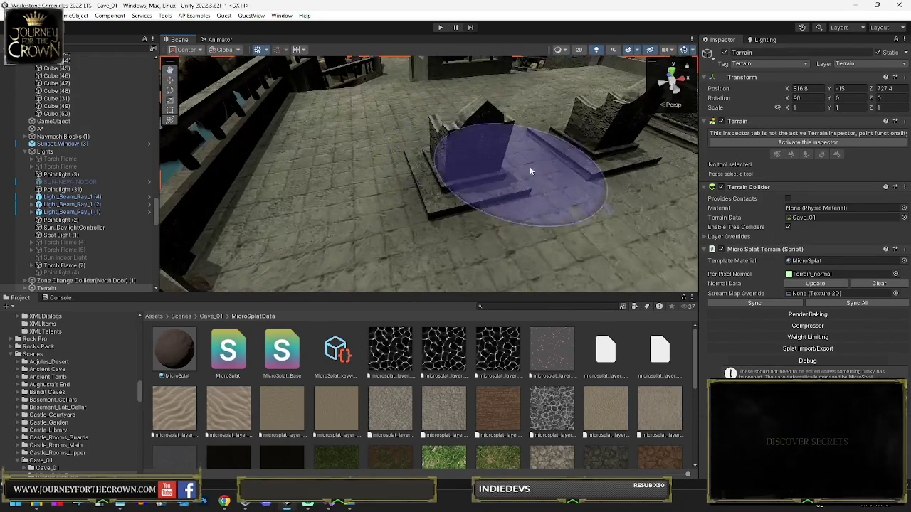
pyautogui.click(766, 143)
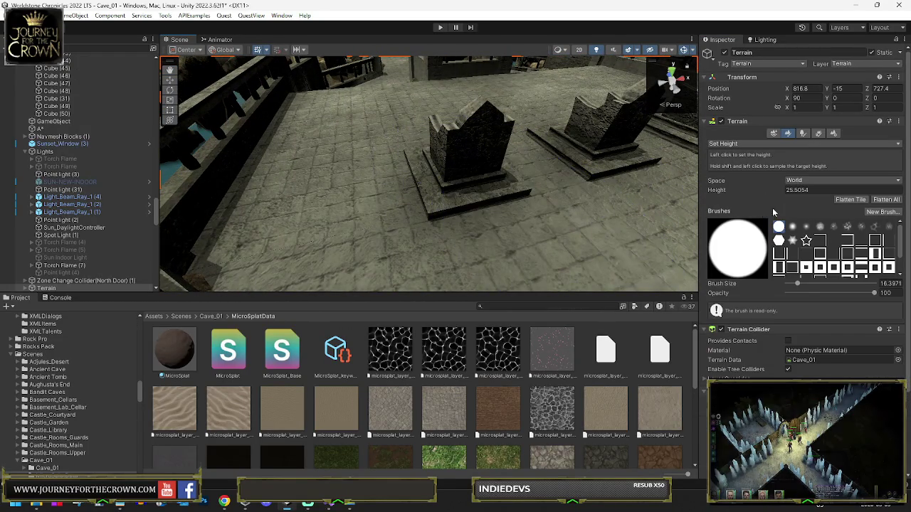
pyautogui.click(806, 190)
pyautogui.write('5')
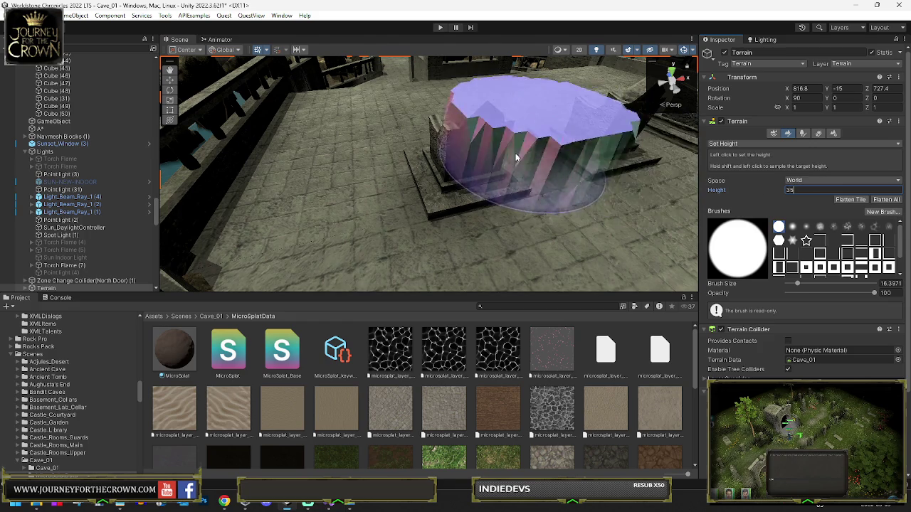
pyautogui.scroll(-5, 516, 153)
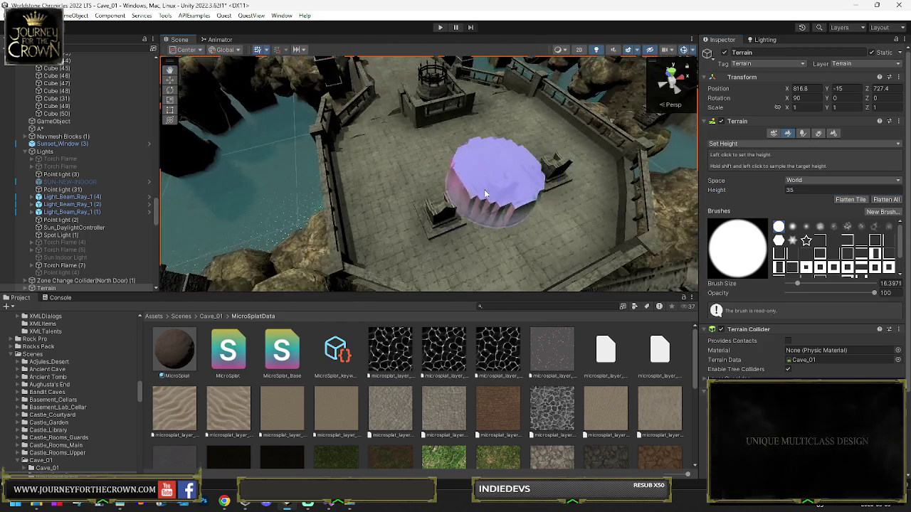
pyautogui.click(485, 195)
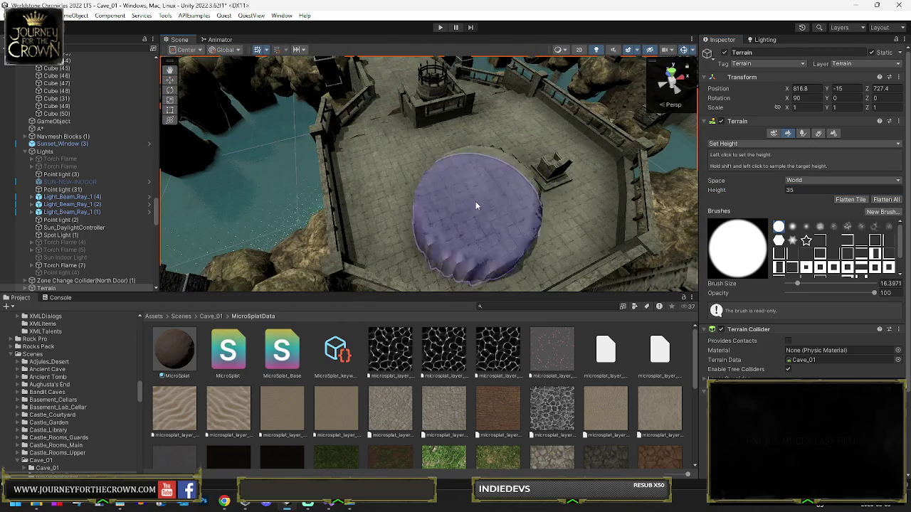
# Step: Sample the floor height (29.28611) and flatten the courtyard plateau under the dwarf platform
pyautogui.moveTo(494, 211)
pyautogui.mouseDown()
pyautogui.moveTo(510, 200)
pyautogui.moveTo(486, 224)
pyautogui.moveTo(497, 148)
pyautogui.moveTo(463, 136)
pyautogui.moveTo(431, 197)
pyautogui.moveTo(390, 197)
pyautogui.mouseUp()
pyautogui.keyDown('shift'); pyautogui.click(484, 225); pyautogui.keyUp('shift')
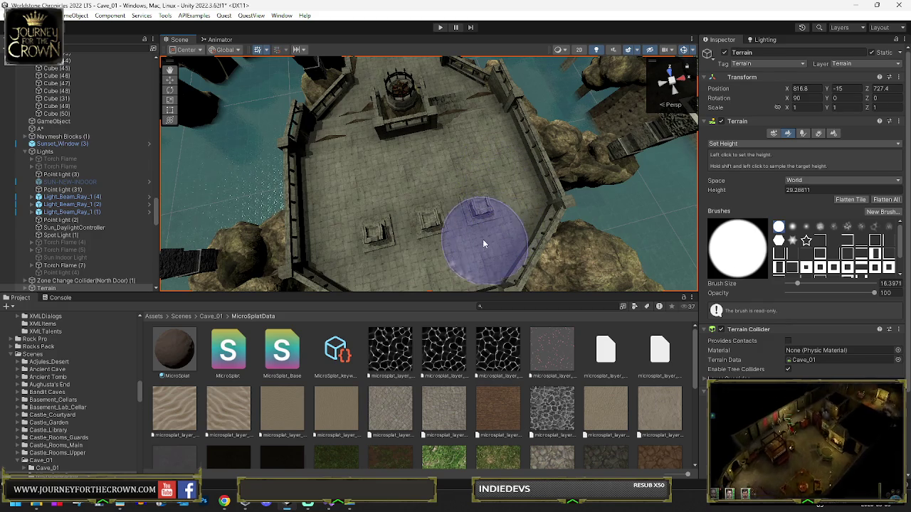
pyautogui.moveTo(442, 243)
pyautogui.mouseDown()
pyautogui.moveTo(396, 199)
pyautogui.moveTo(391, 178)
pyautogui.mouseUp()
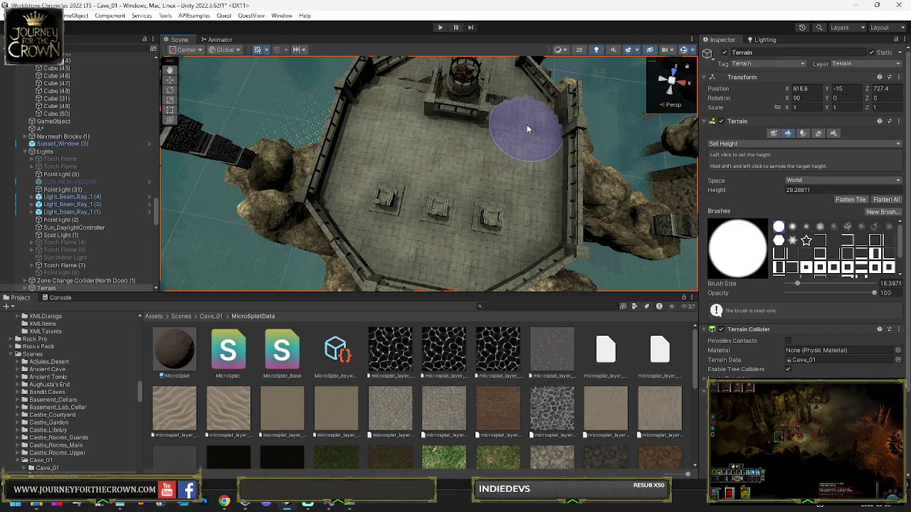
pyautogui.moveTo(527, 116)
pyautogui.mouseDown()
pyautogui.moveTo(276, 106)
pyautogui.moveTo(325, 132)
pyautogui.moveTo(376, 116)
pyautogui.moveTo(352, 106)
pyautogui.moveTo(402, 129)
pyautogui.mouseUp()
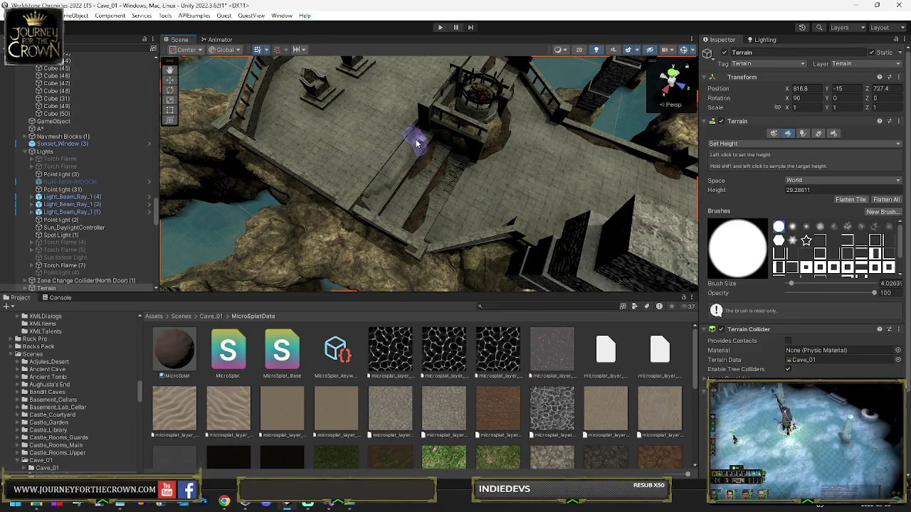
# Step: With a 3.84 brush, flatten the corridor gaps by the wall and crate to sampled floor heights
pyautogui.moveTo(408, 135); pyautogui.dragTo(459, 152)
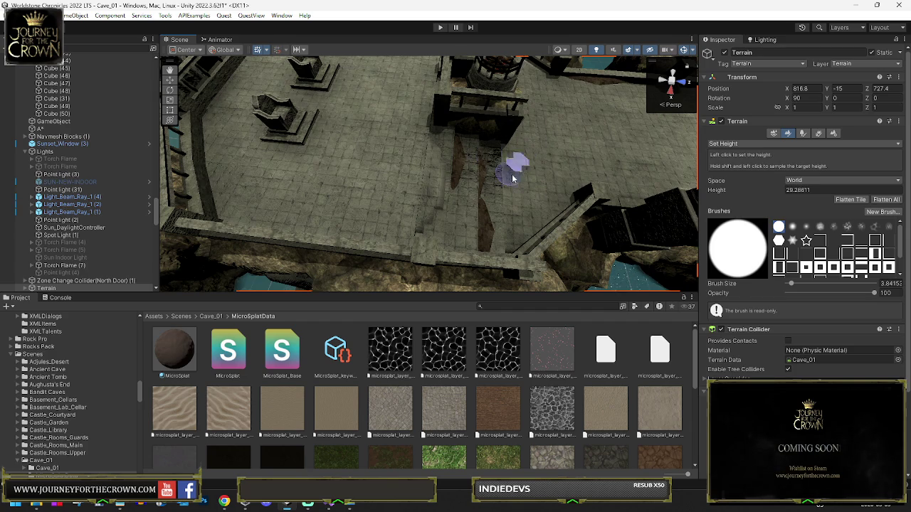
pyautogui.click(509, 177)
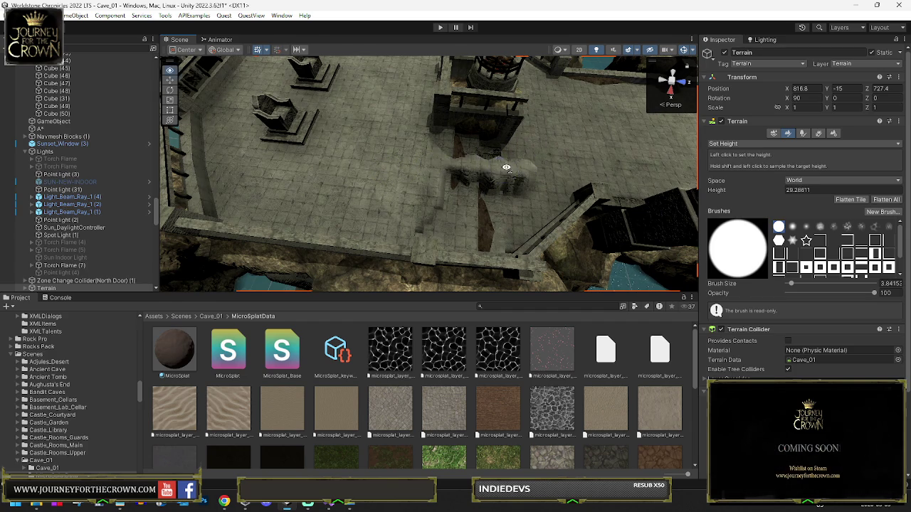
pyautogui.scroll(5, 438, 169)
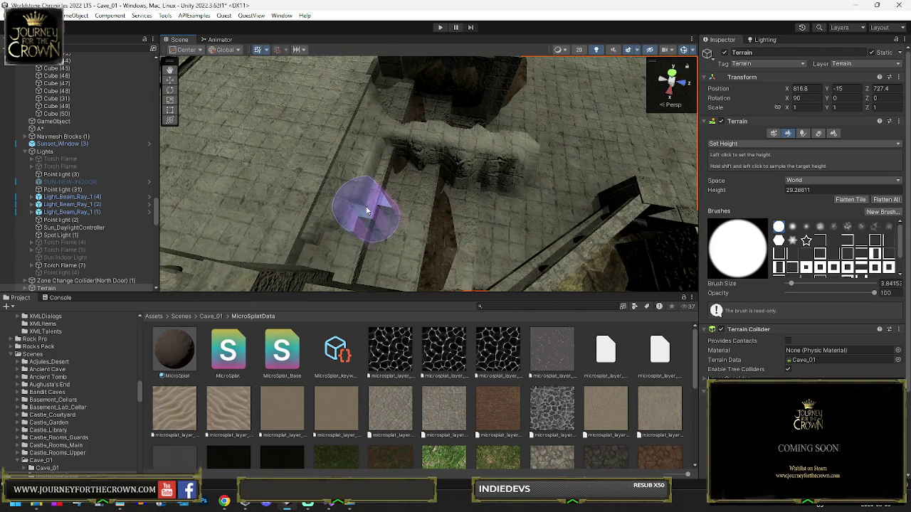
pyautogui.keyDown('shift'); pyautogui.click(362, 203); pyautogui.keyUp('shift')
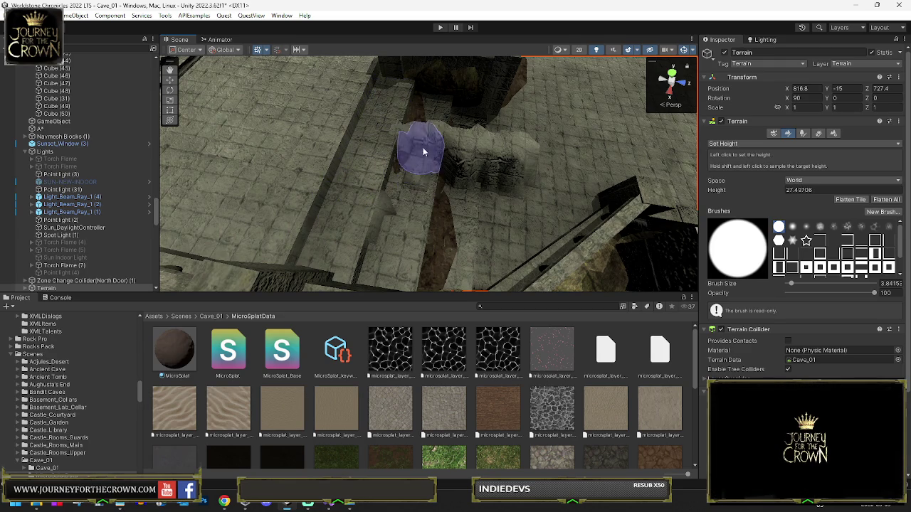
pyautogui.keyDown('shift'); pyautogui.click(425, 149); pyautogui.keyUp('shift')
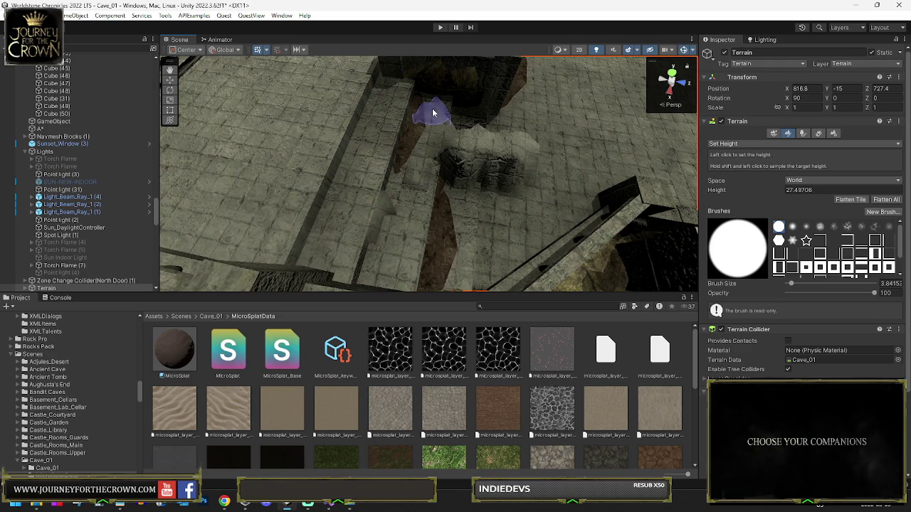
pyautogui.moveTo(389, 254)
pyautogui.mouseDown()
pyautogui.moveTo(464, 204)
pyautogui.moveTo(432, 210)
pyautogui.mouseUp()
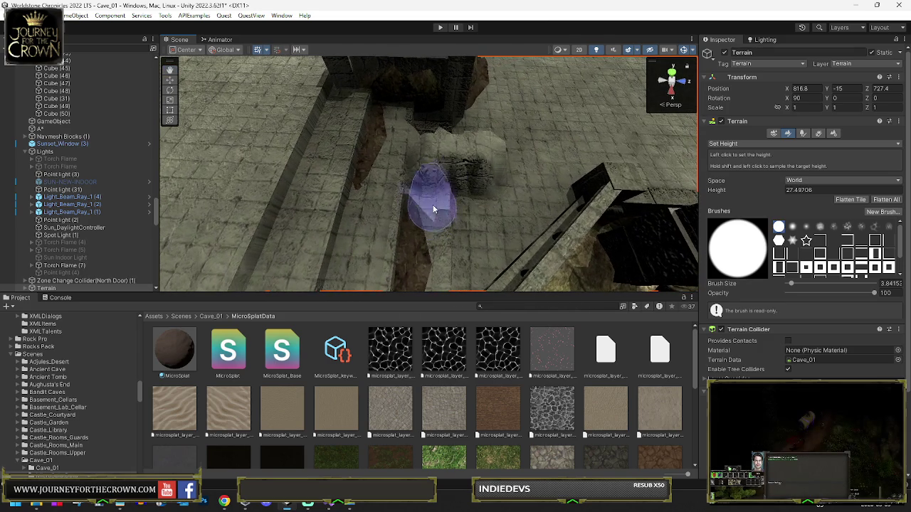
pyautogui.keyDown('shift'); pyautogui.click(433, 155); pyautogui.keyUp('shift')
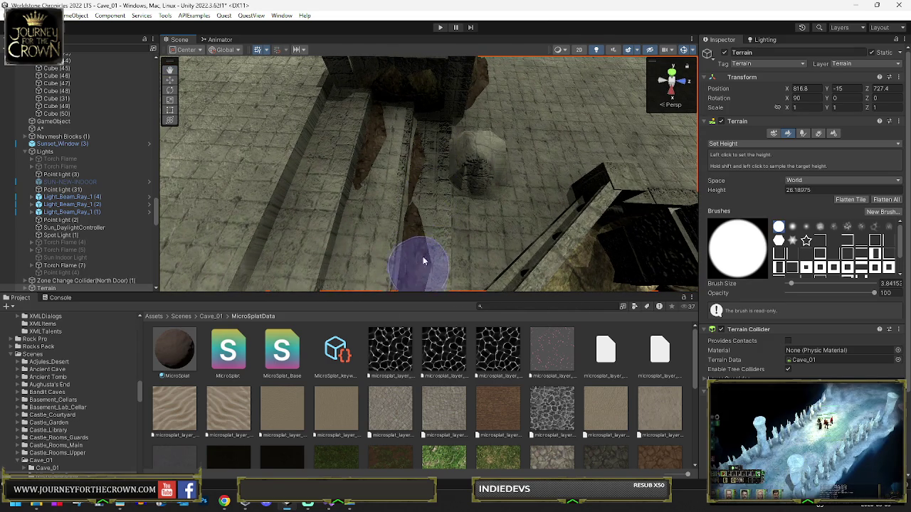